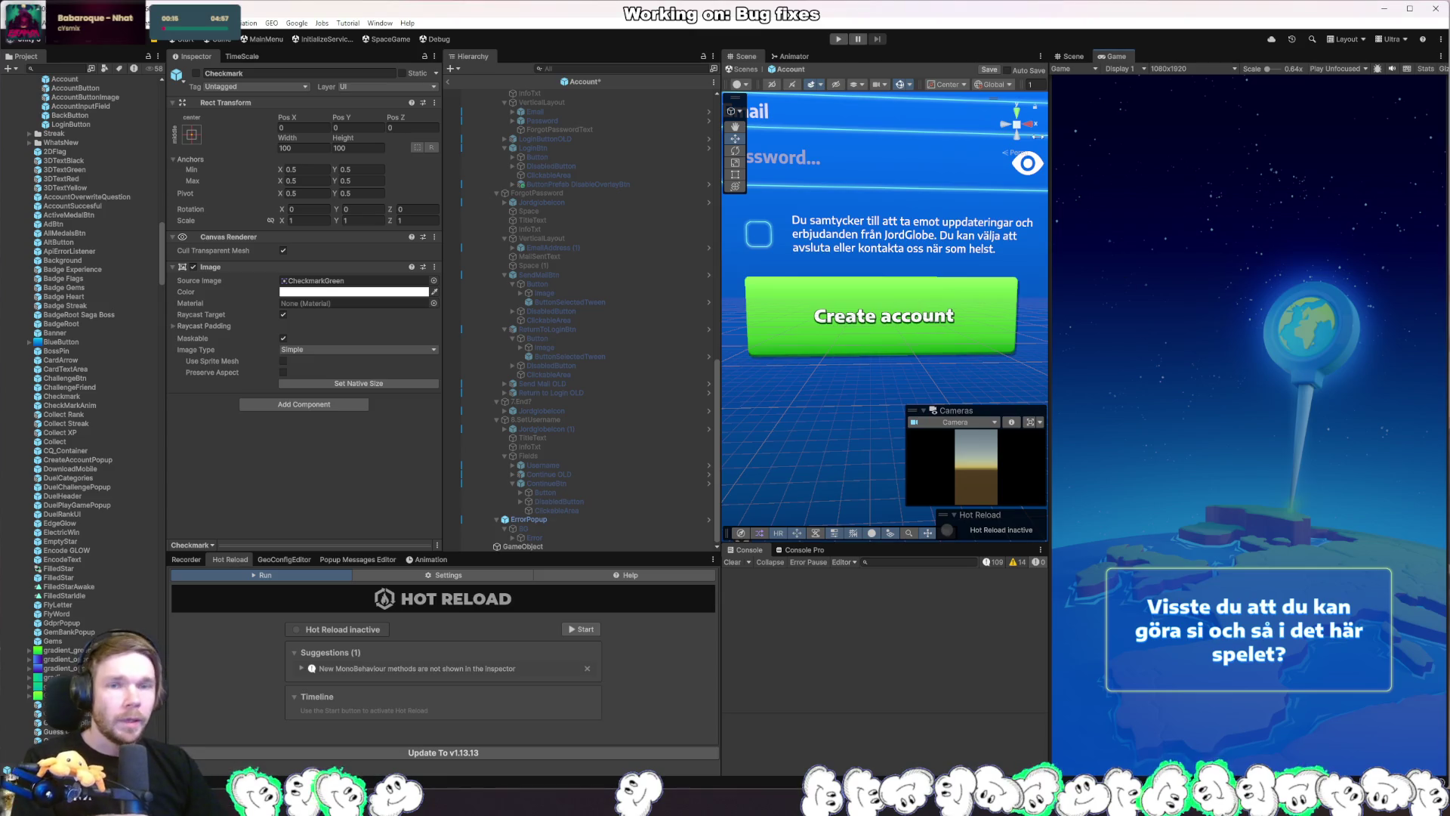
Run the game briefly in Play mode, stop it, and return from Rider's debugger to Unity.
click(835, 38)
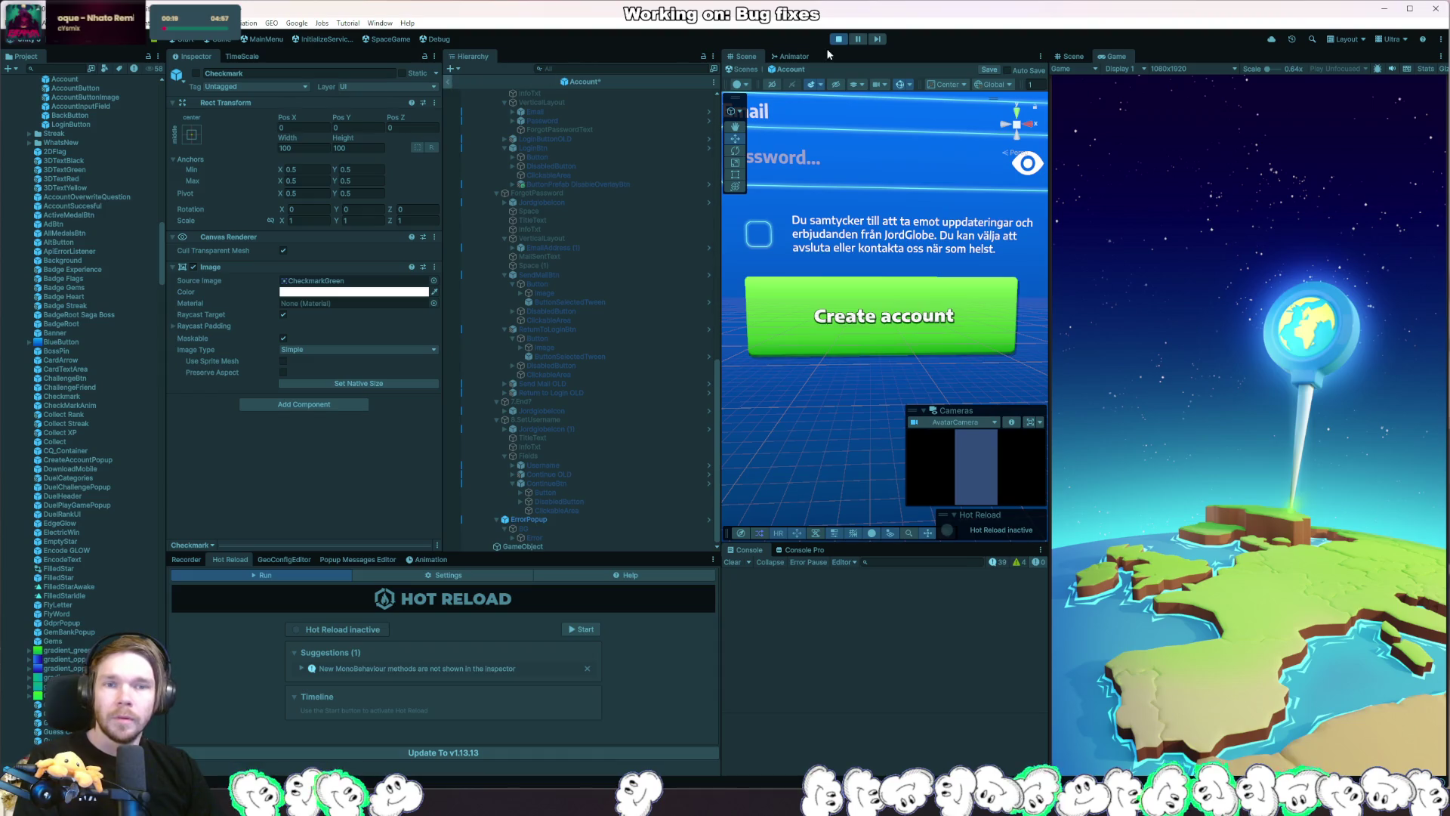
click(837, 41)
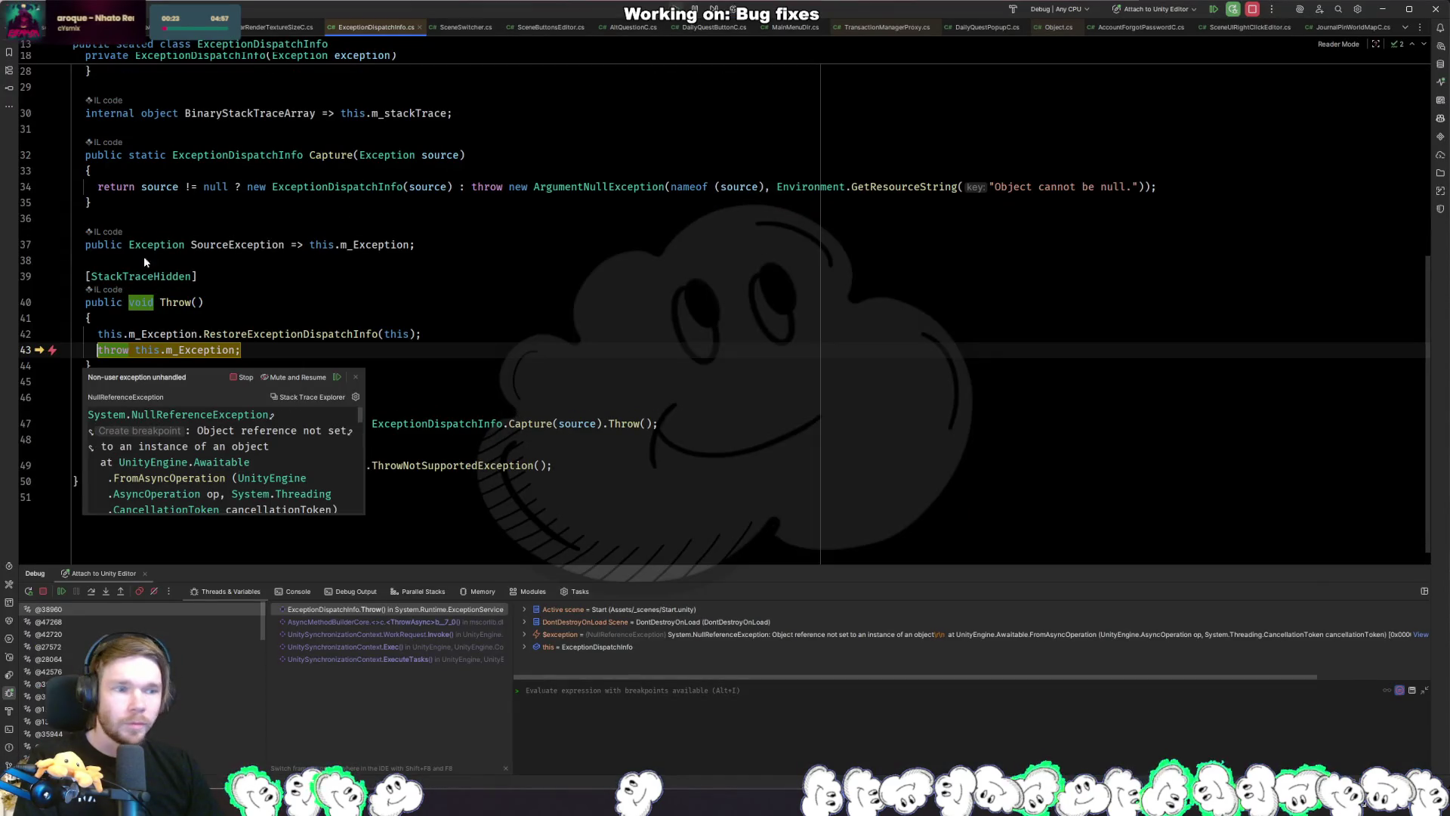
key(alt+Tab)
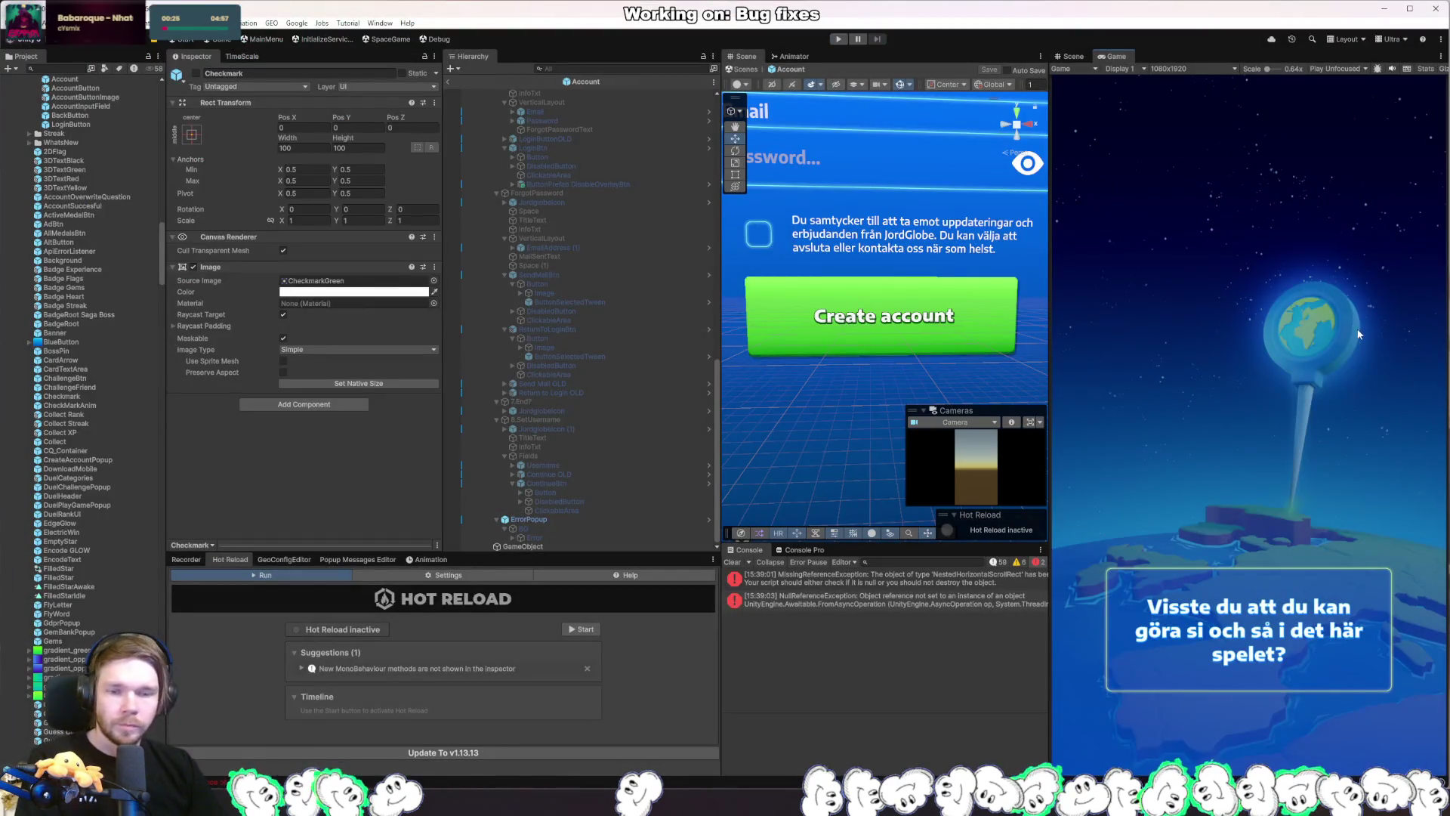
Select the Space object, then exit the Account prefab back to the Start scene.
click(574, 212)
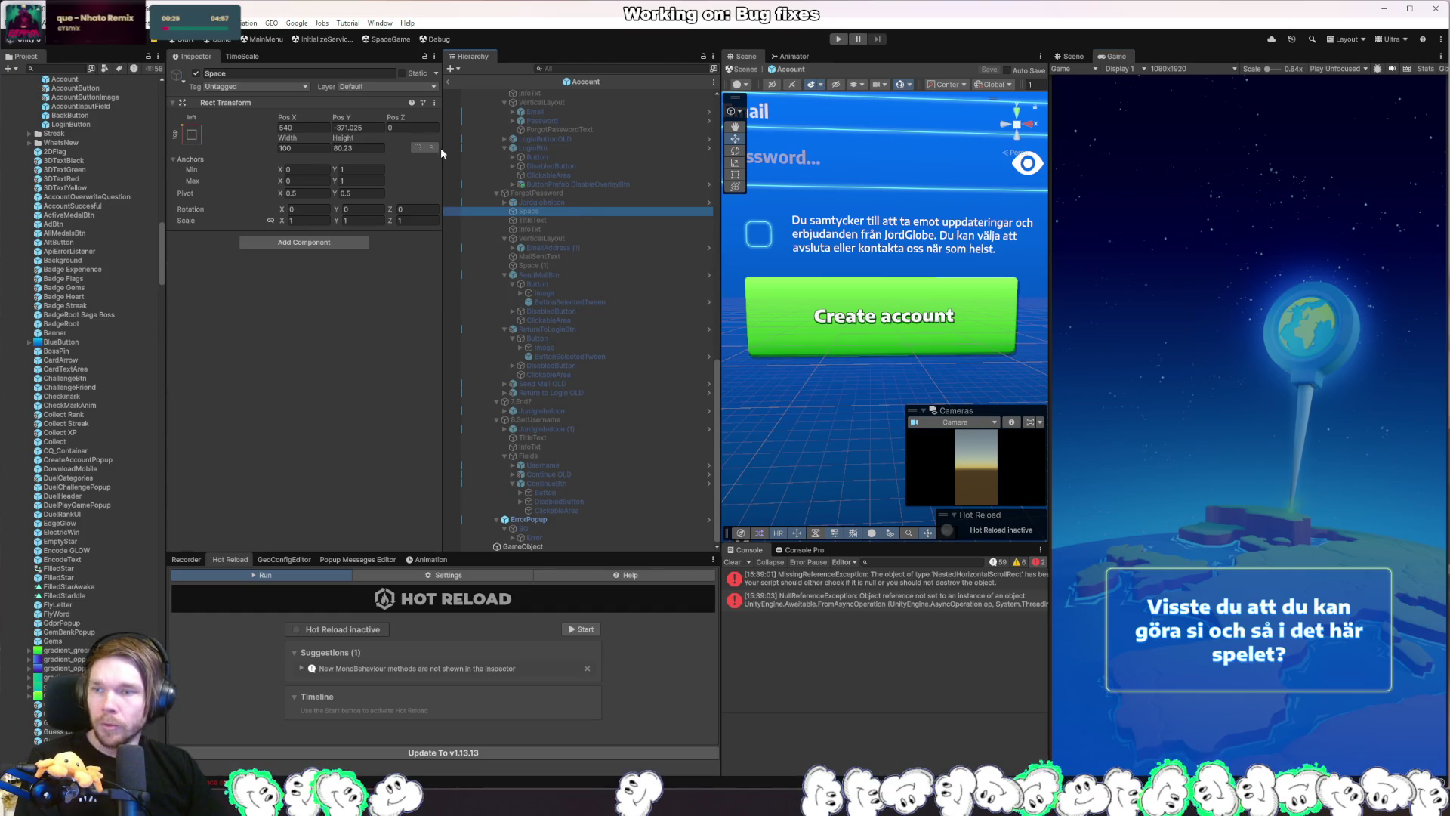
click(451, 83)
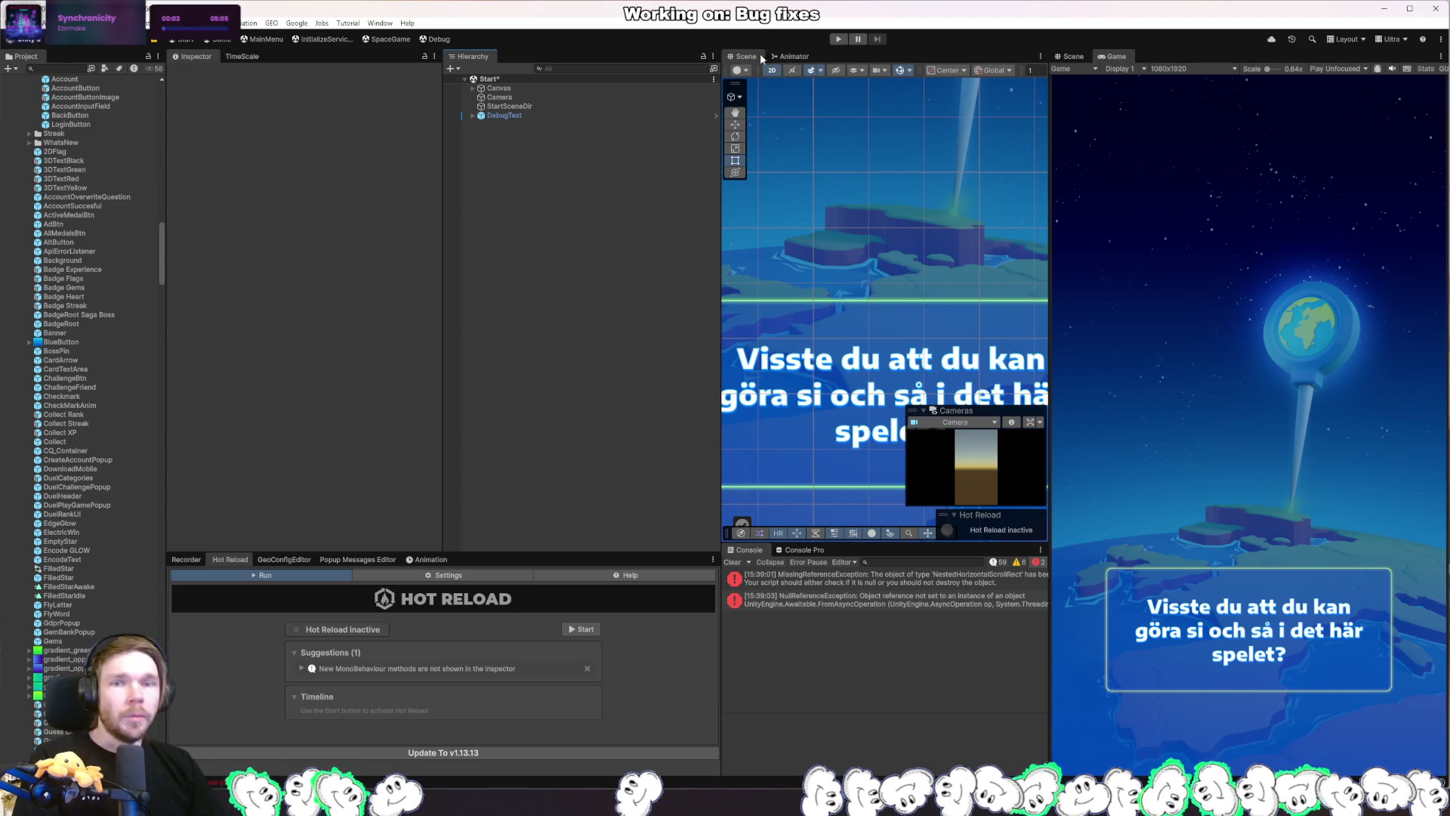
Enter Play mode and open the Duel leaderboard popup from the main menu.
click(838, 39)
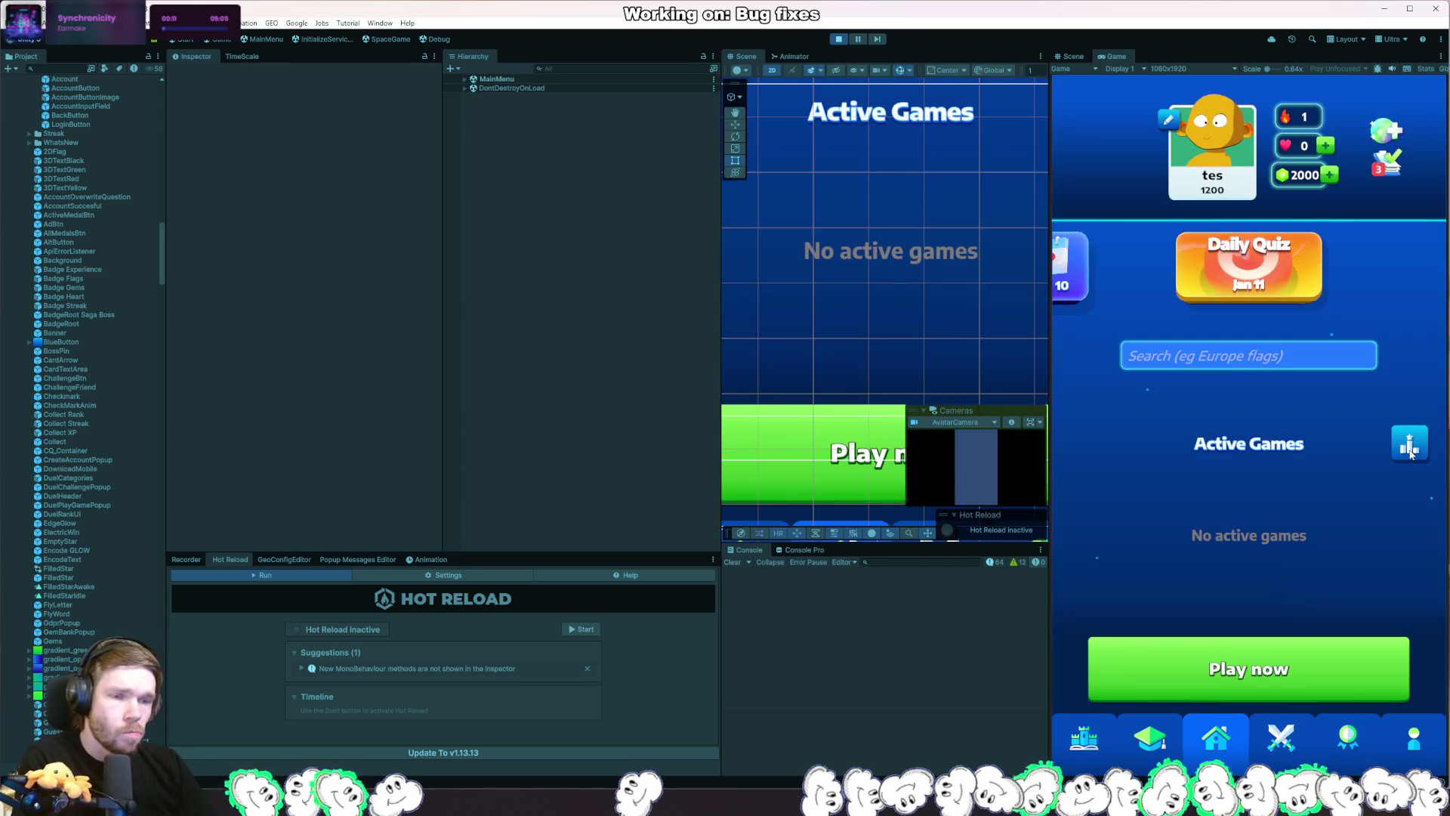
click(1406, 447)
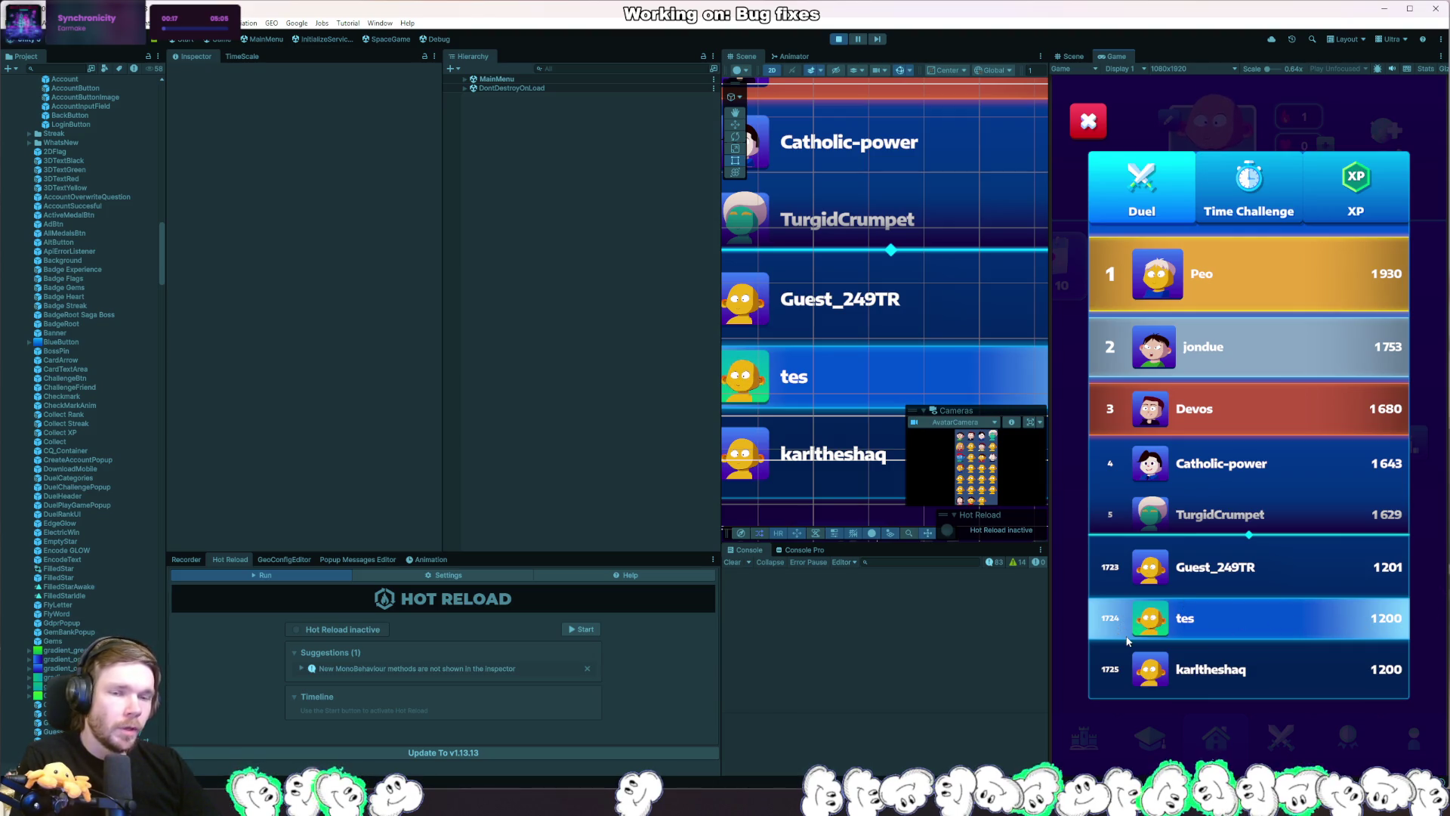
Select the tes row's LeaderboardUser(Clone) object from the Scene view and duplicate it.
click(783, 410)
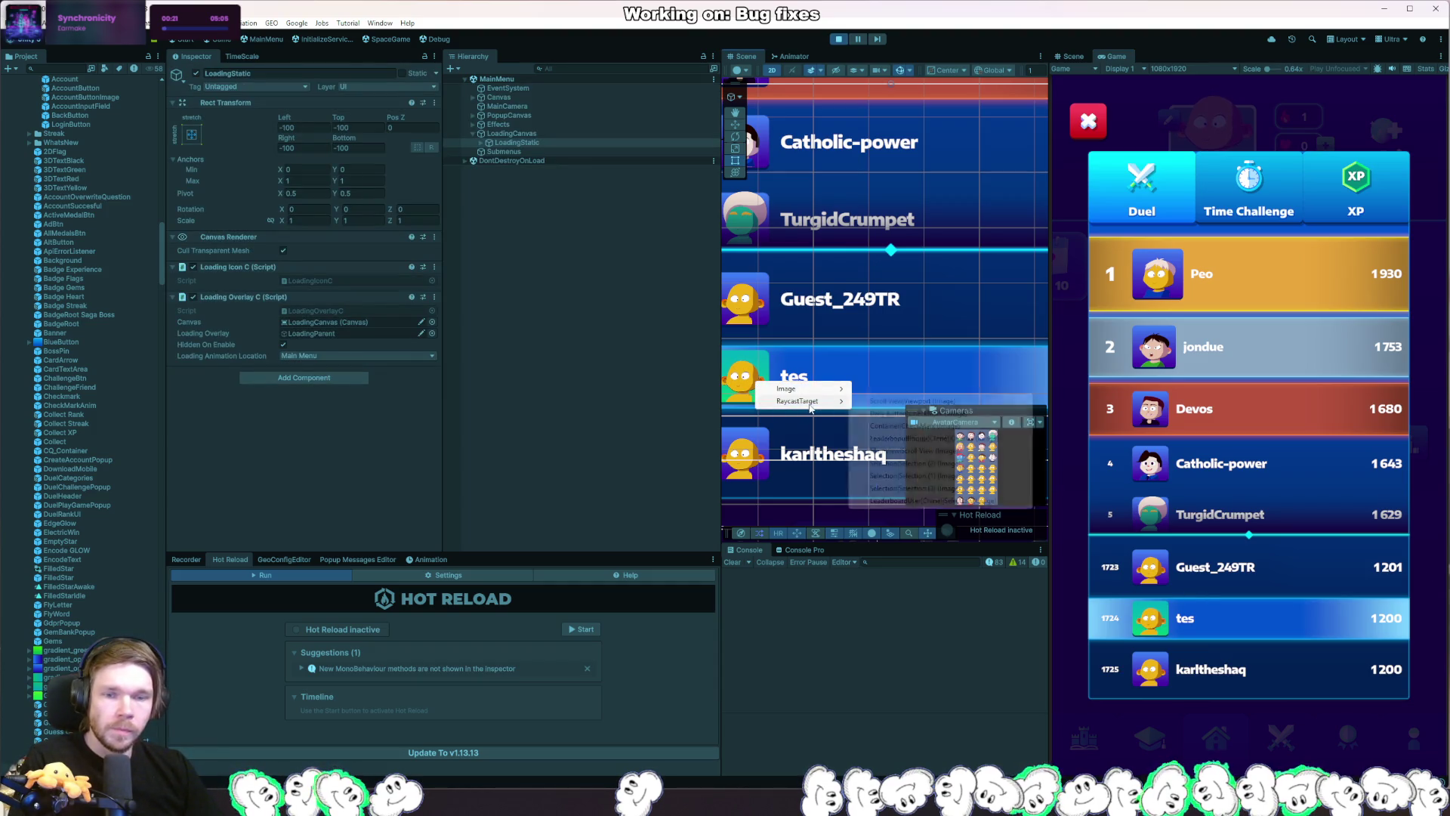
click(753, 377)
right_click(753, 376)
mouse_move(811, 392)
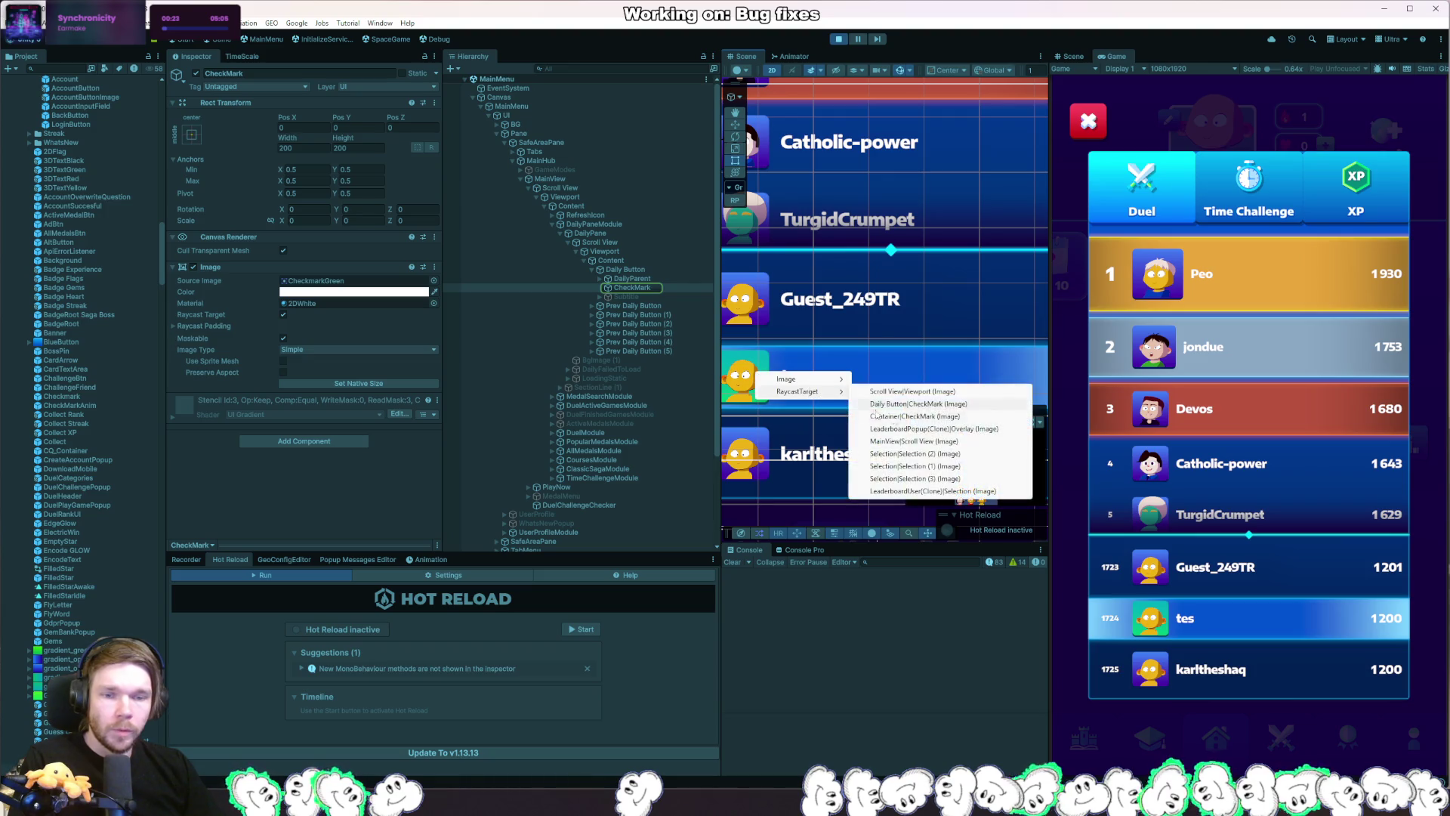
click(938, 495)
scroll(656, 409, down, 5)
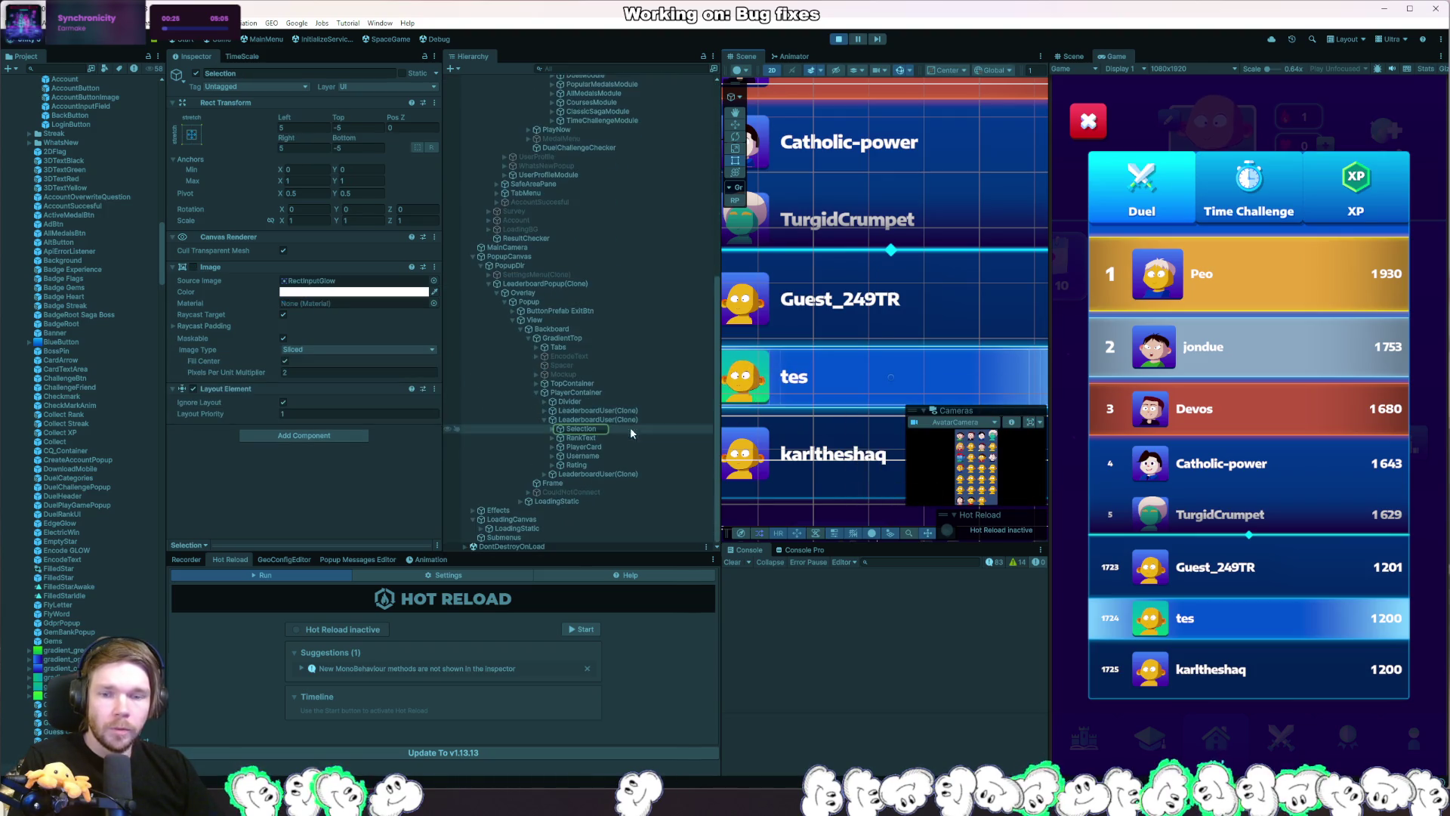
click(650, 420)
double_click(651, 420)
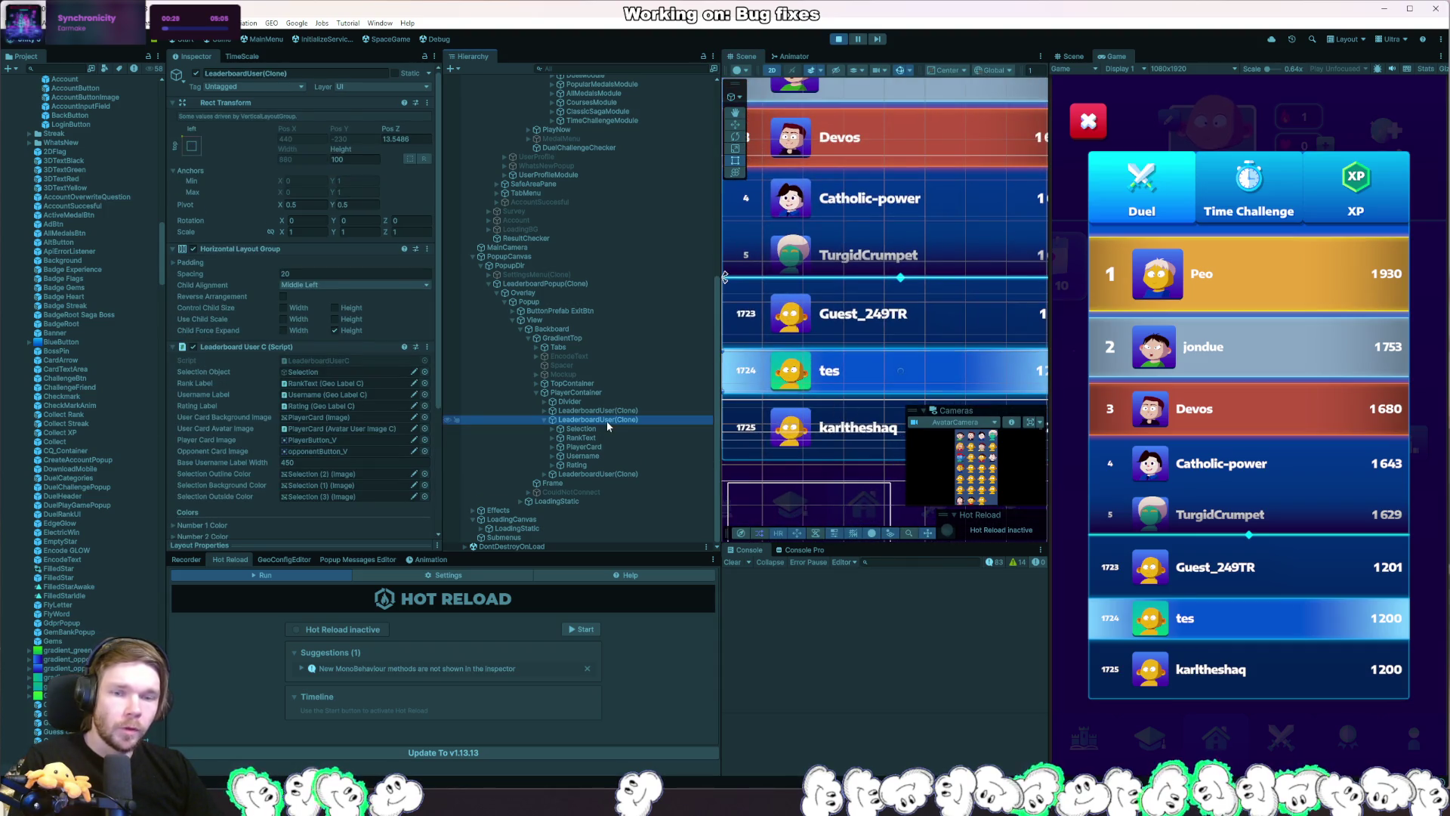
key(ctrl+d)
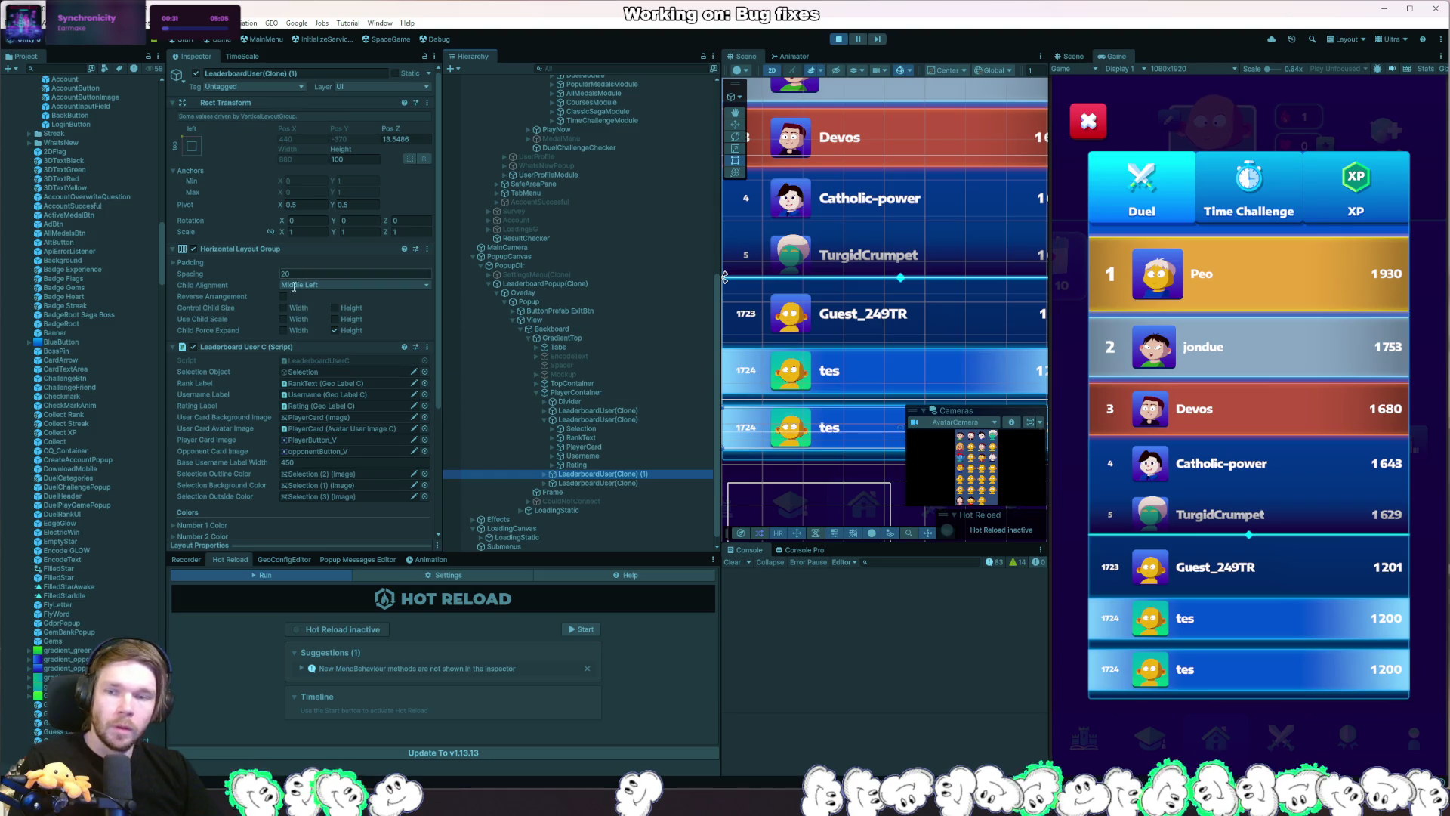
Try scaling the copy, undo it, move it over the tes row, and reparent it under Popup.
scroll(234, 317, down, 3)
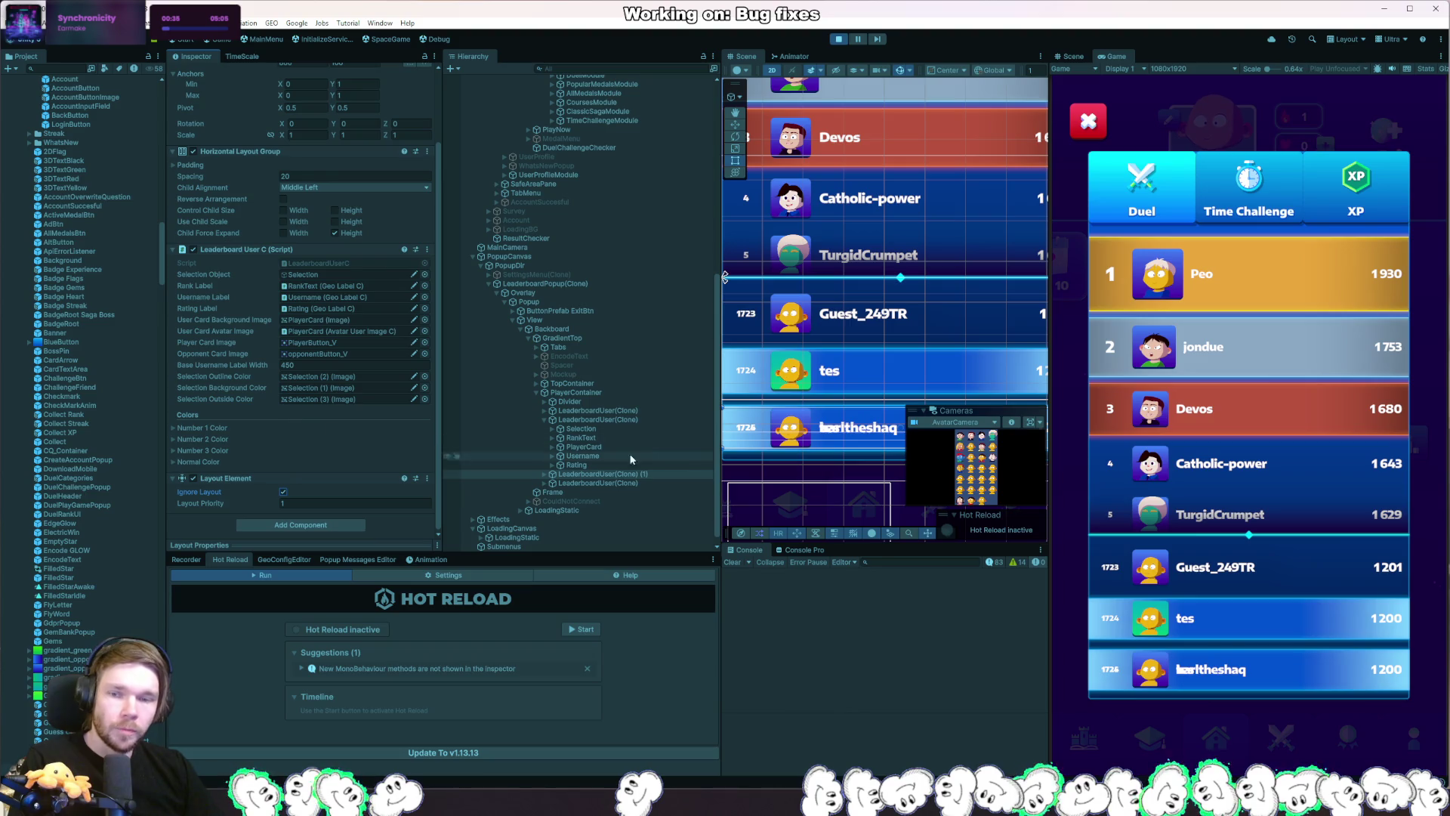
scroll(853, 314, down, 2)
scroll(940, 328, down, 2)
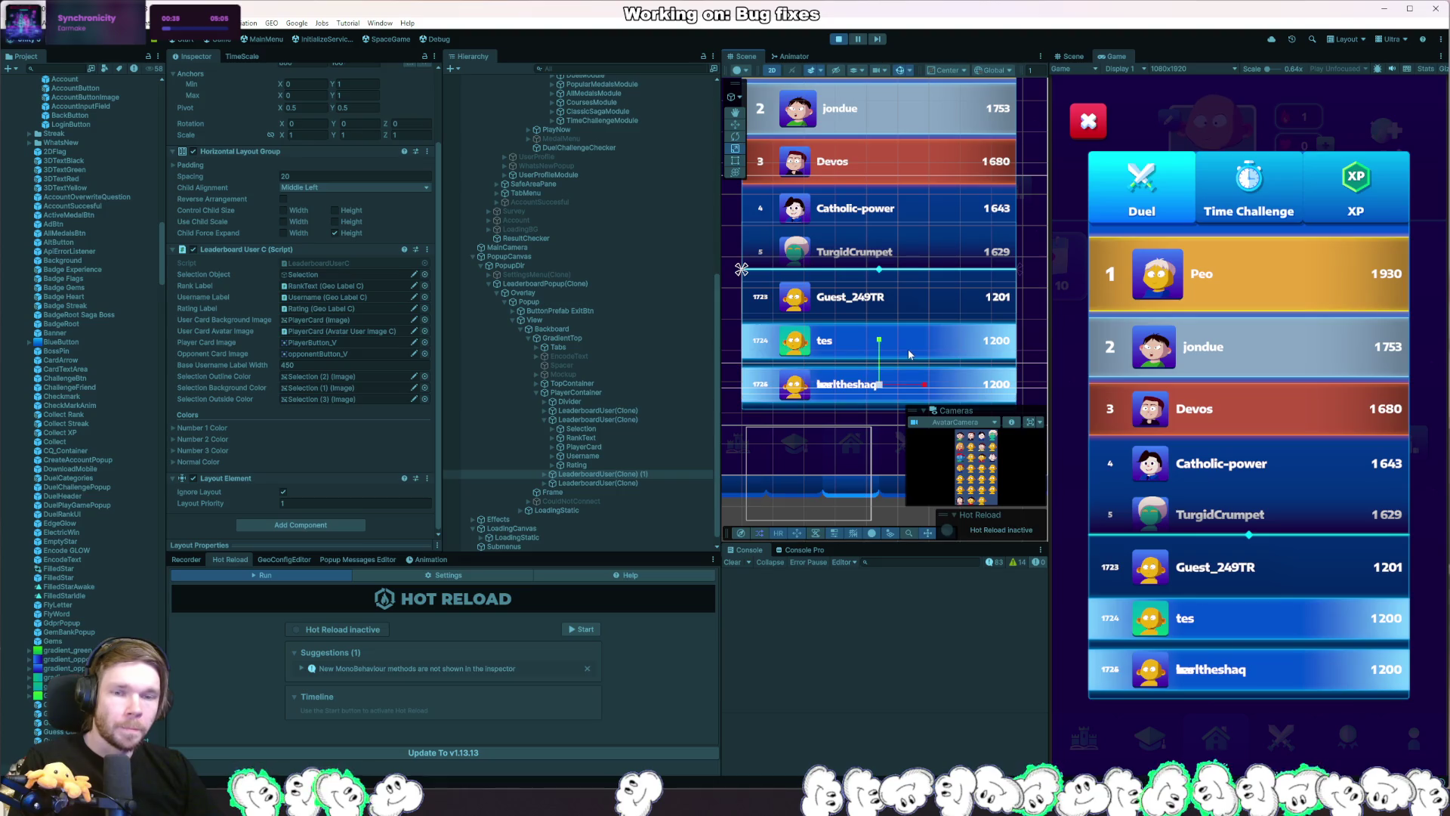
key(w)
drag(876, 377, 872, 291)
key(w)
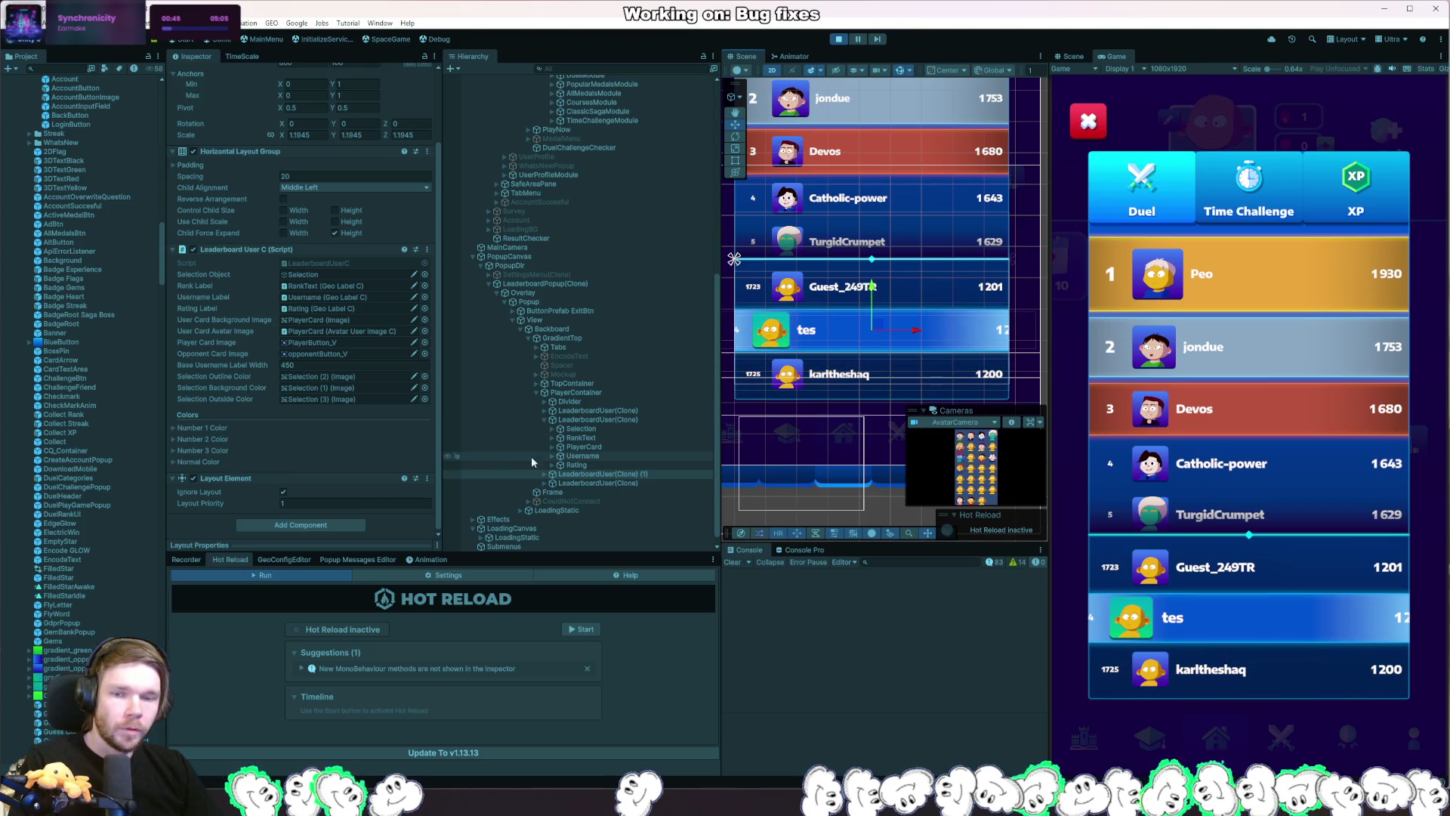
key(ctrl+z)
key(ctrl+z)
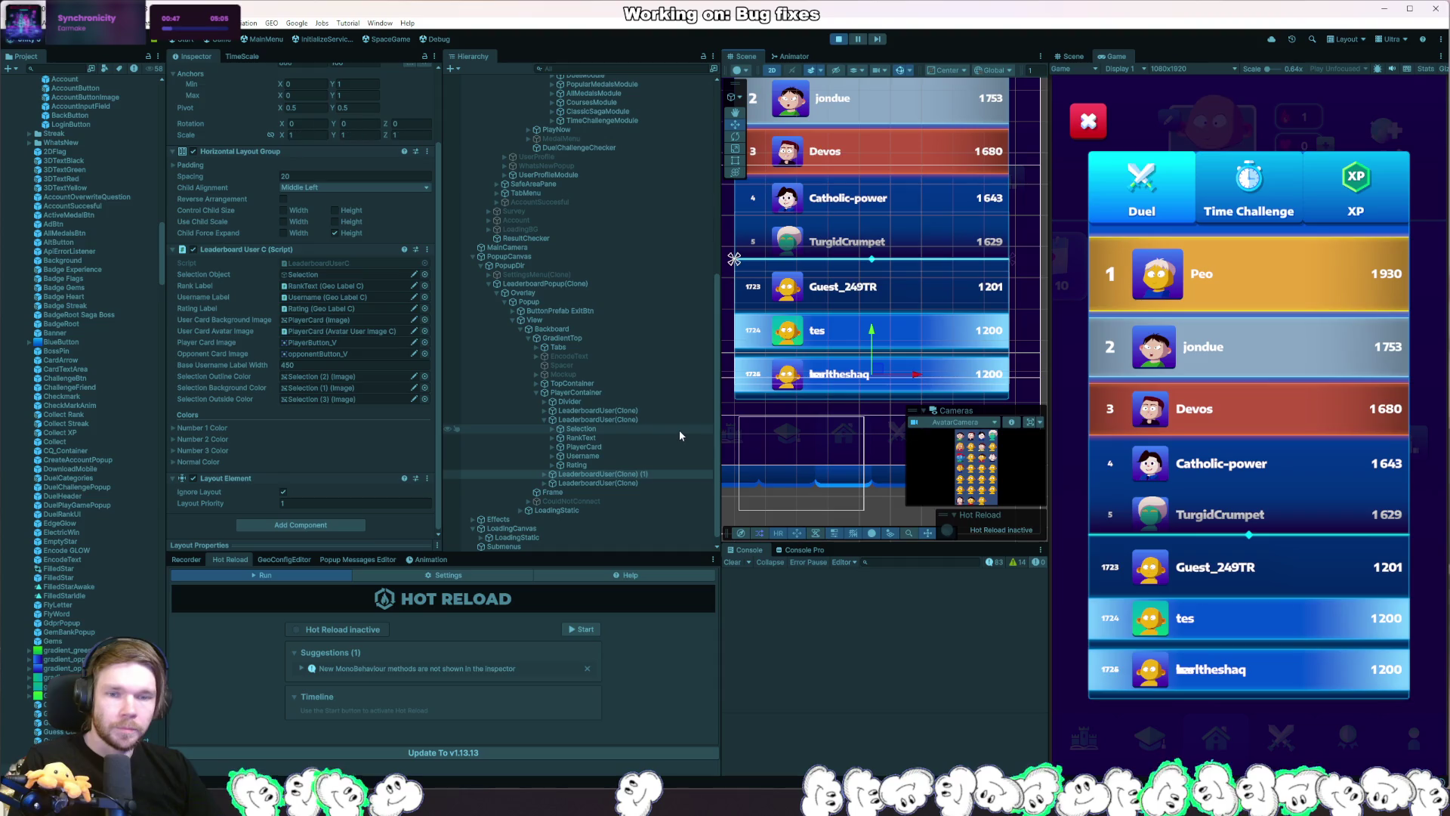
drag(873, 331, 880, 289)
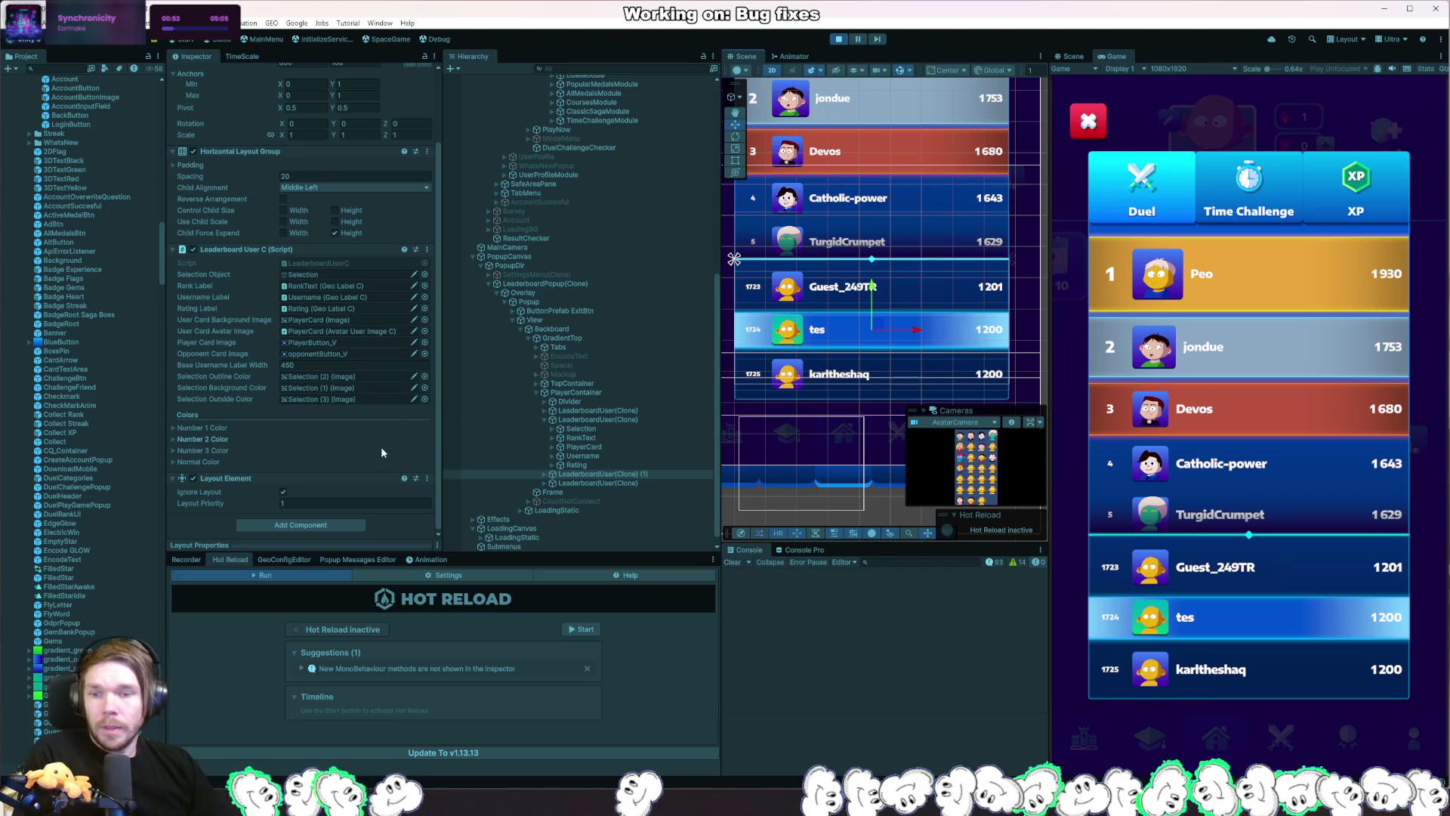
scroll(287, 425, up, 3)
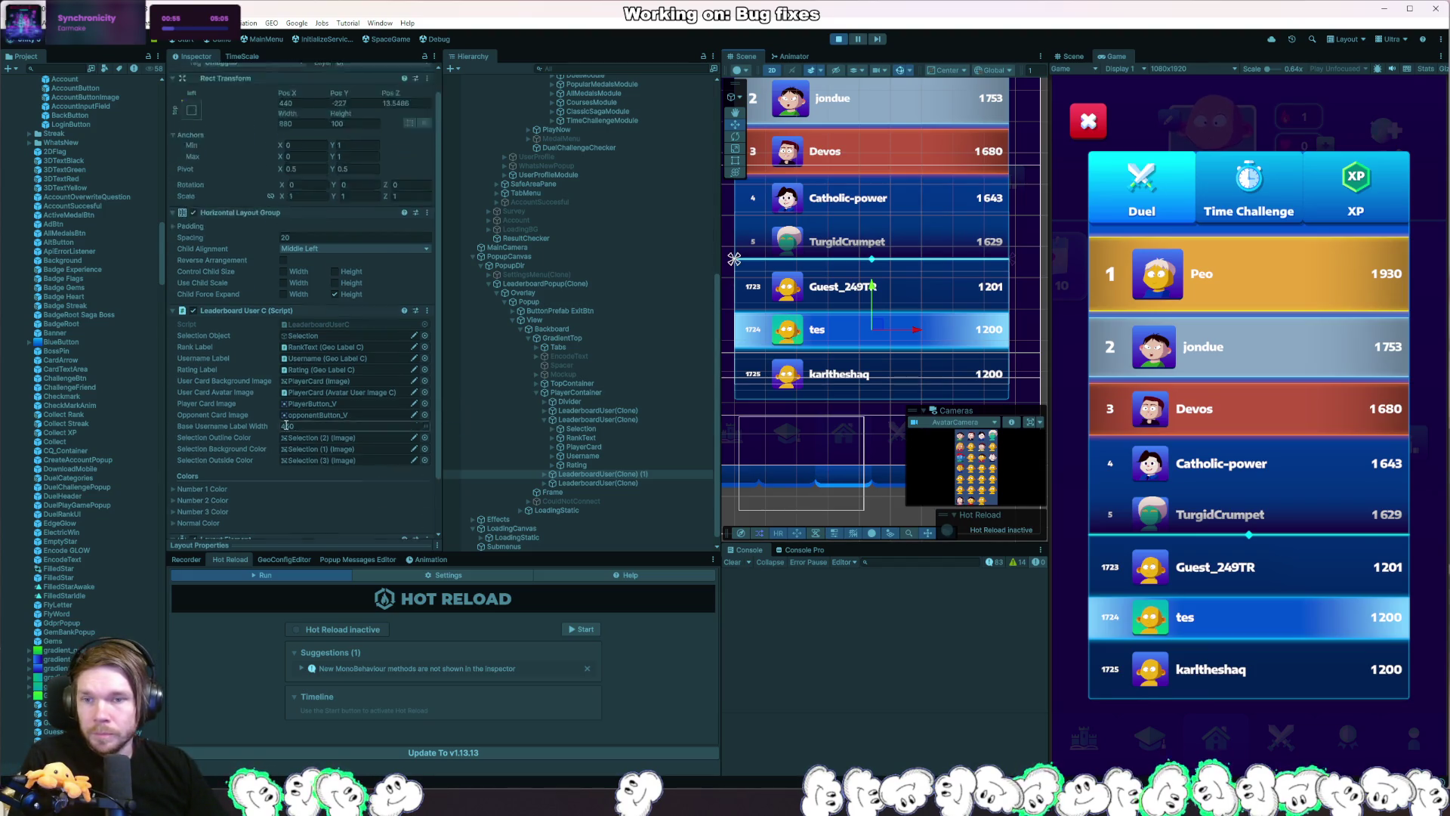
scroll(287, 425, up, 1)
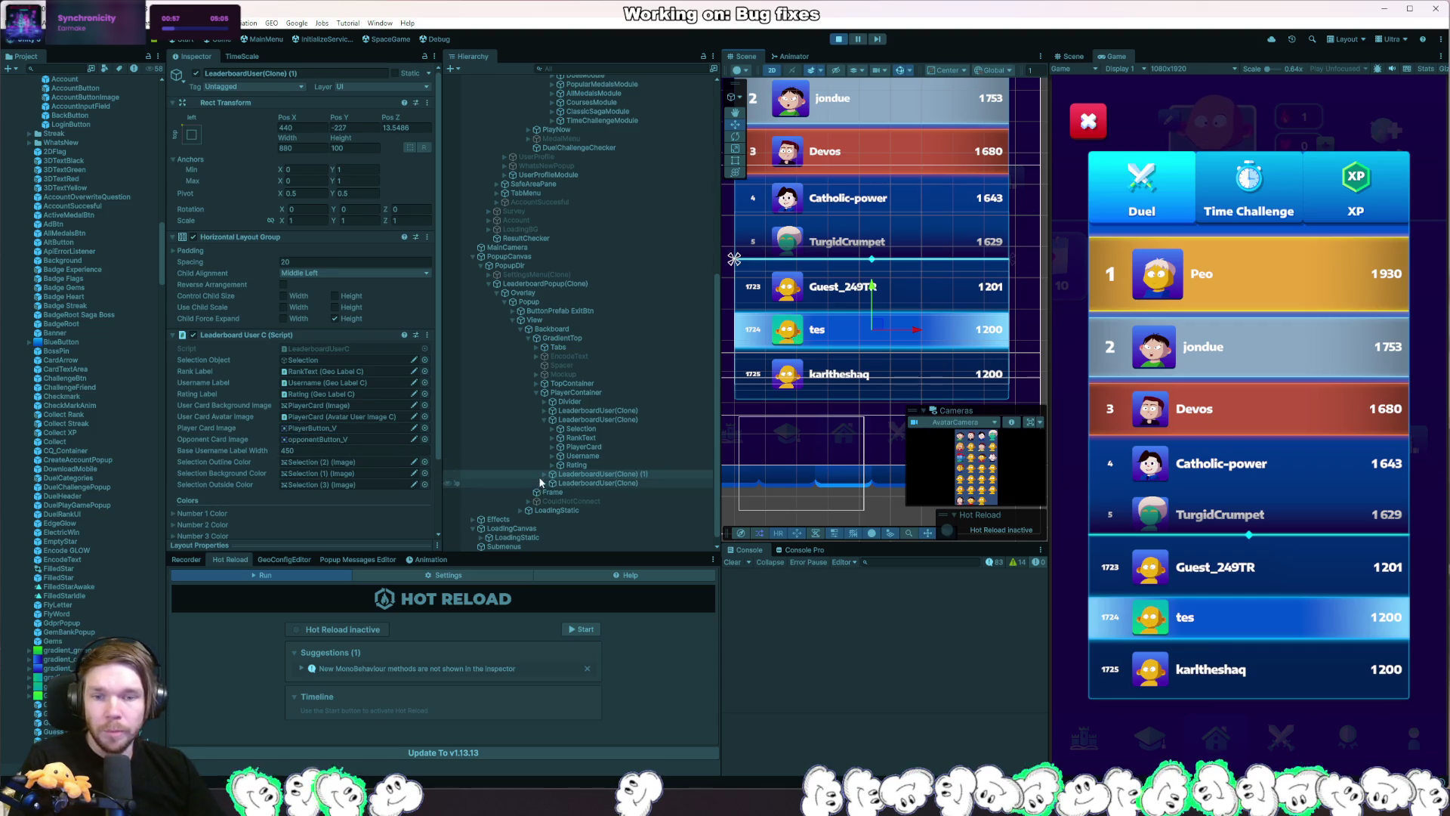
drag(543, 475, 557, 310)
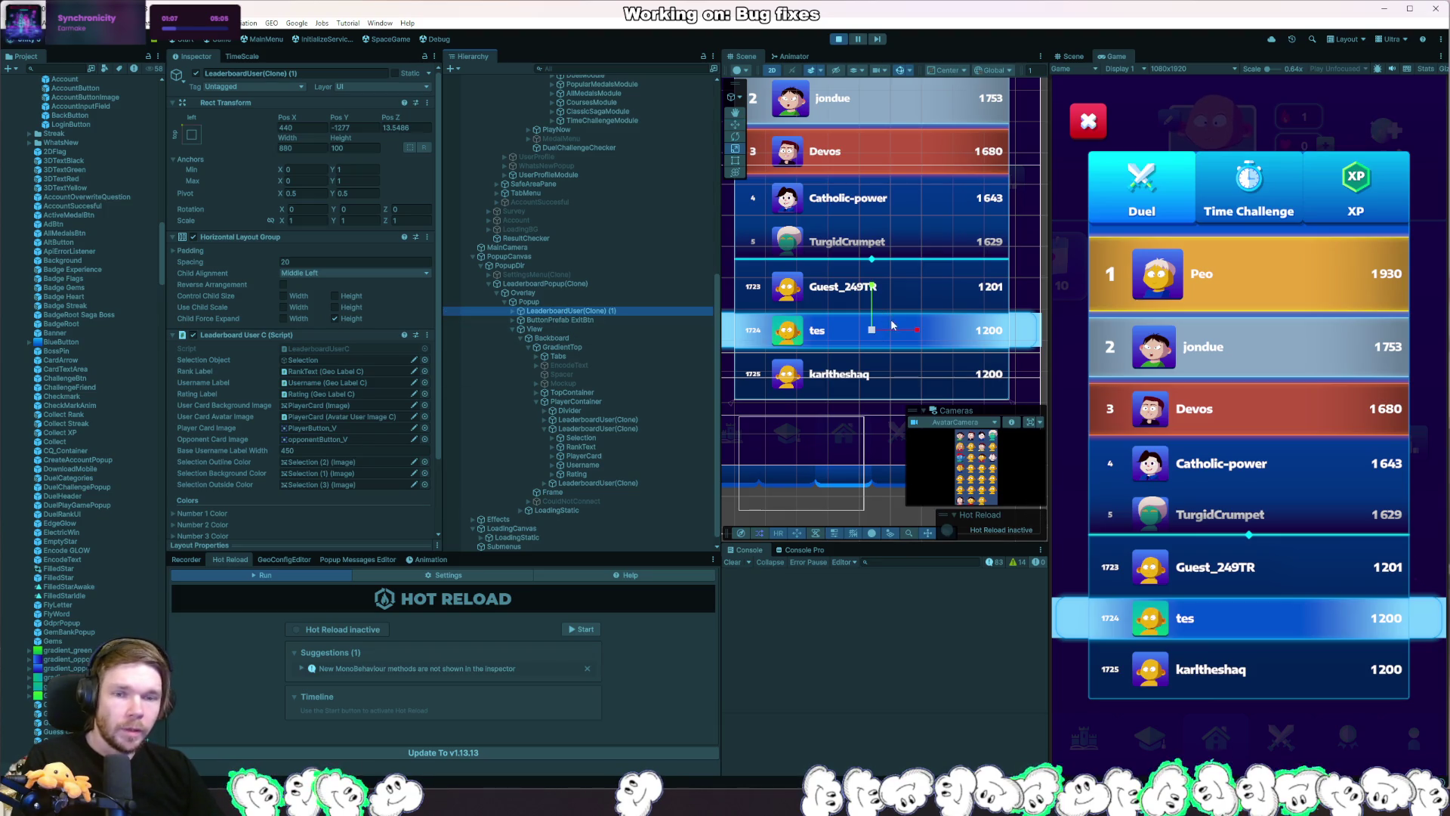
Collapse View and reorder the copied row to sit after View under Popup.
drag(874, 335, 876, 329)
click(520, 329)
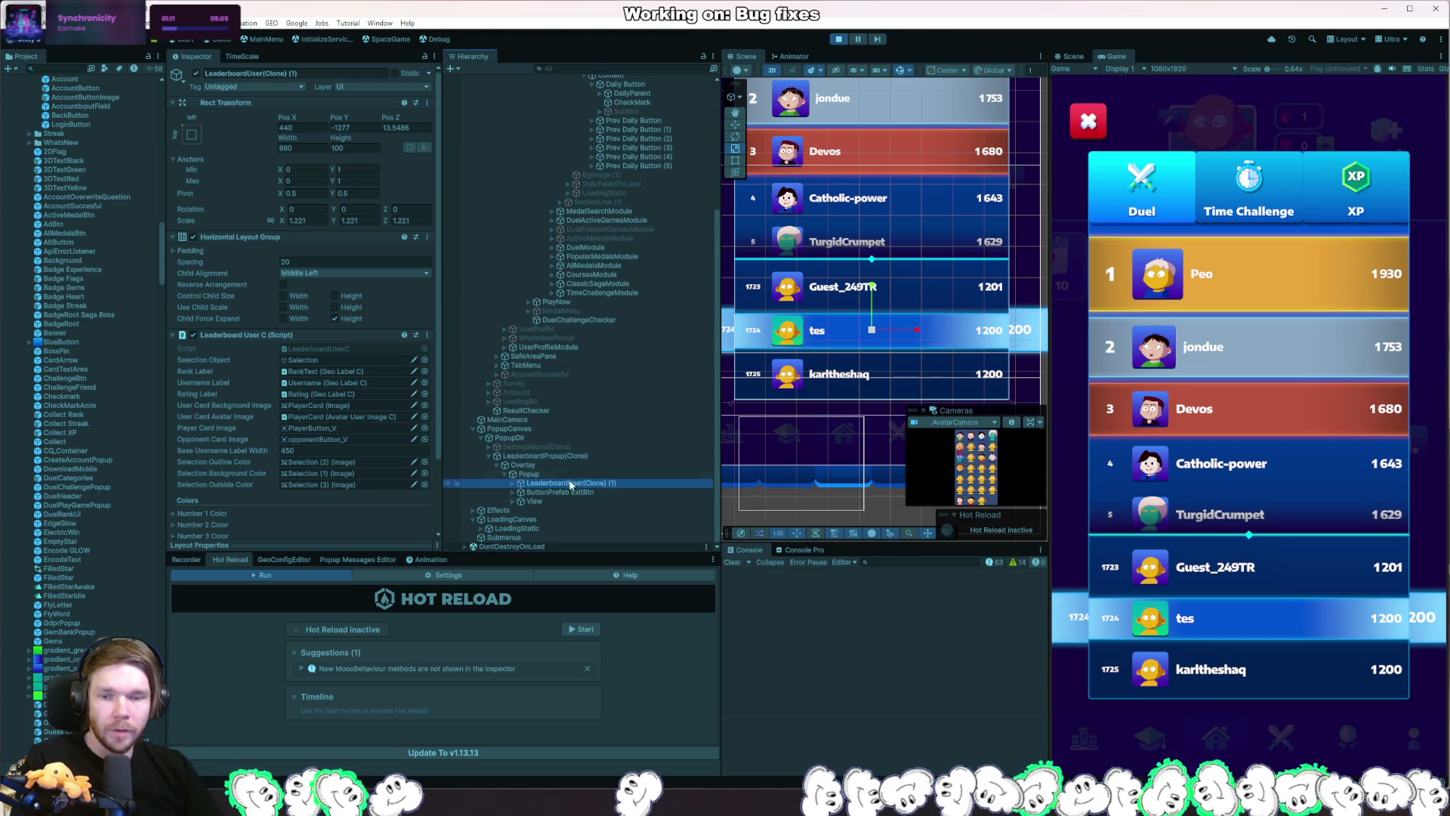
mouse_move(562, 484)
mouse_down()
mouse_move(551, 504)
mouse_move(519, 508)
mouse_up()
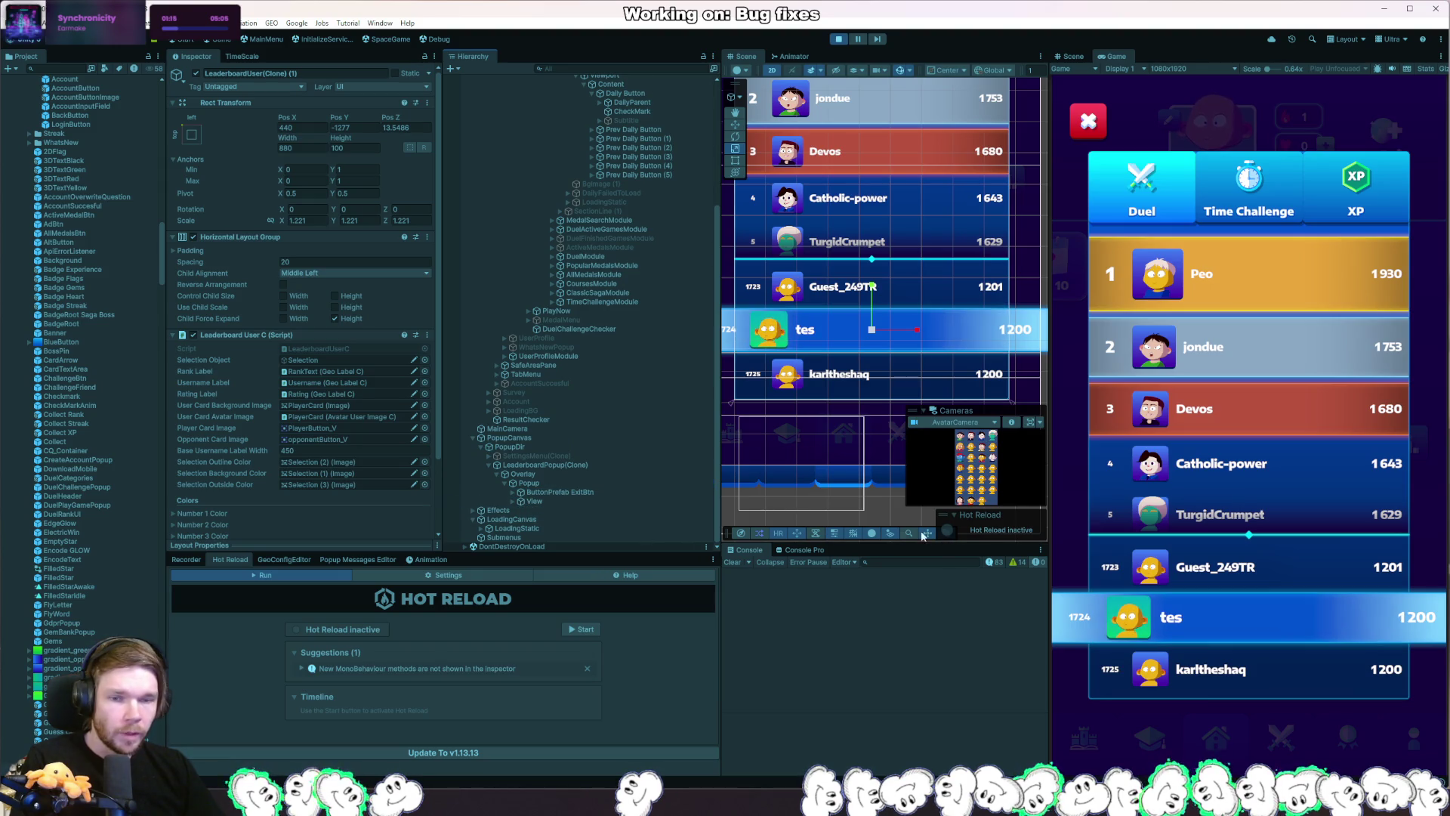
Reset the row's scale X and Y to 1, then enlarge it to about 1.12.
click(299, 221)
text(1)
key(Tab)
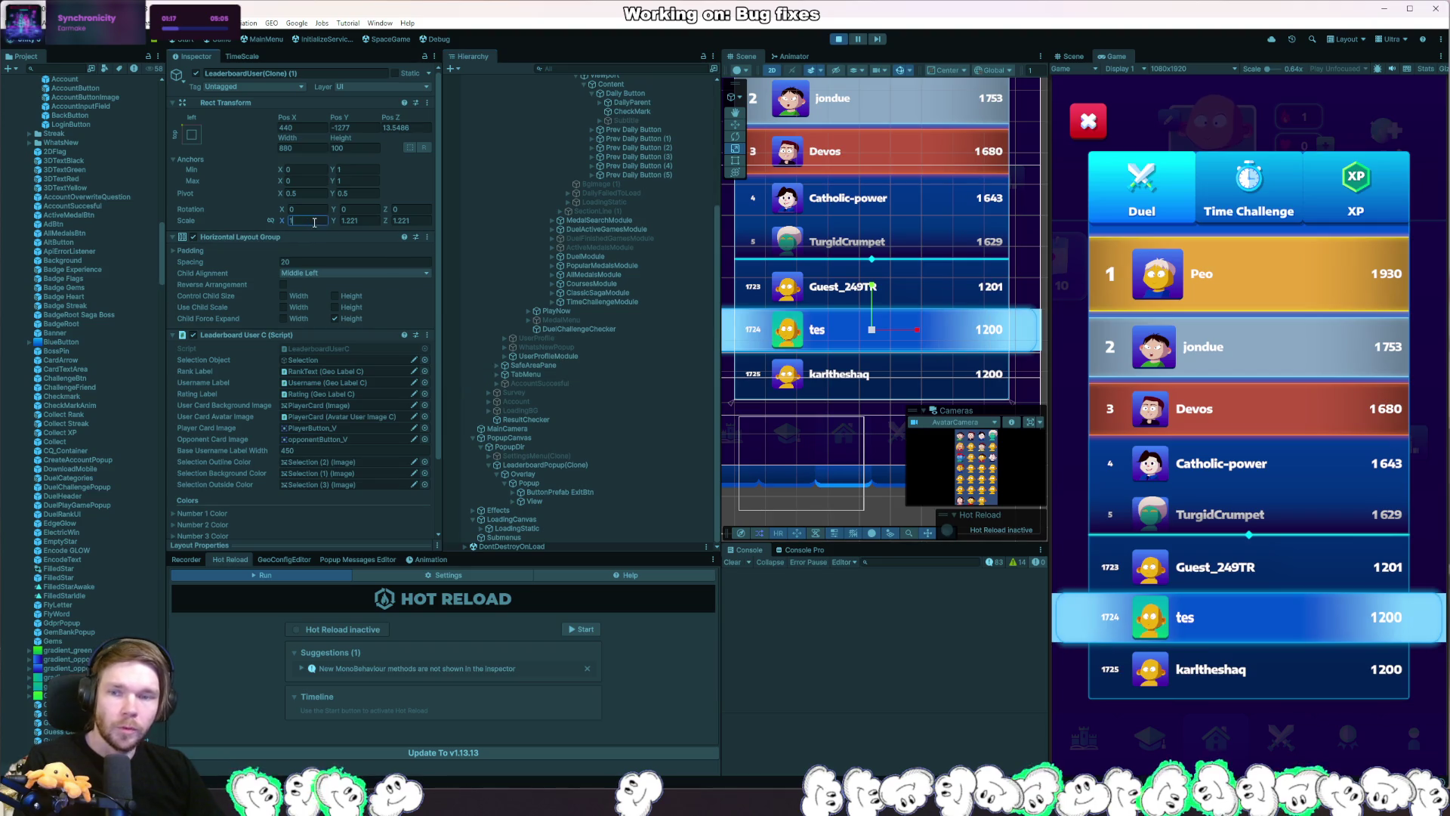
text(1)
key(Tab)
text(1)
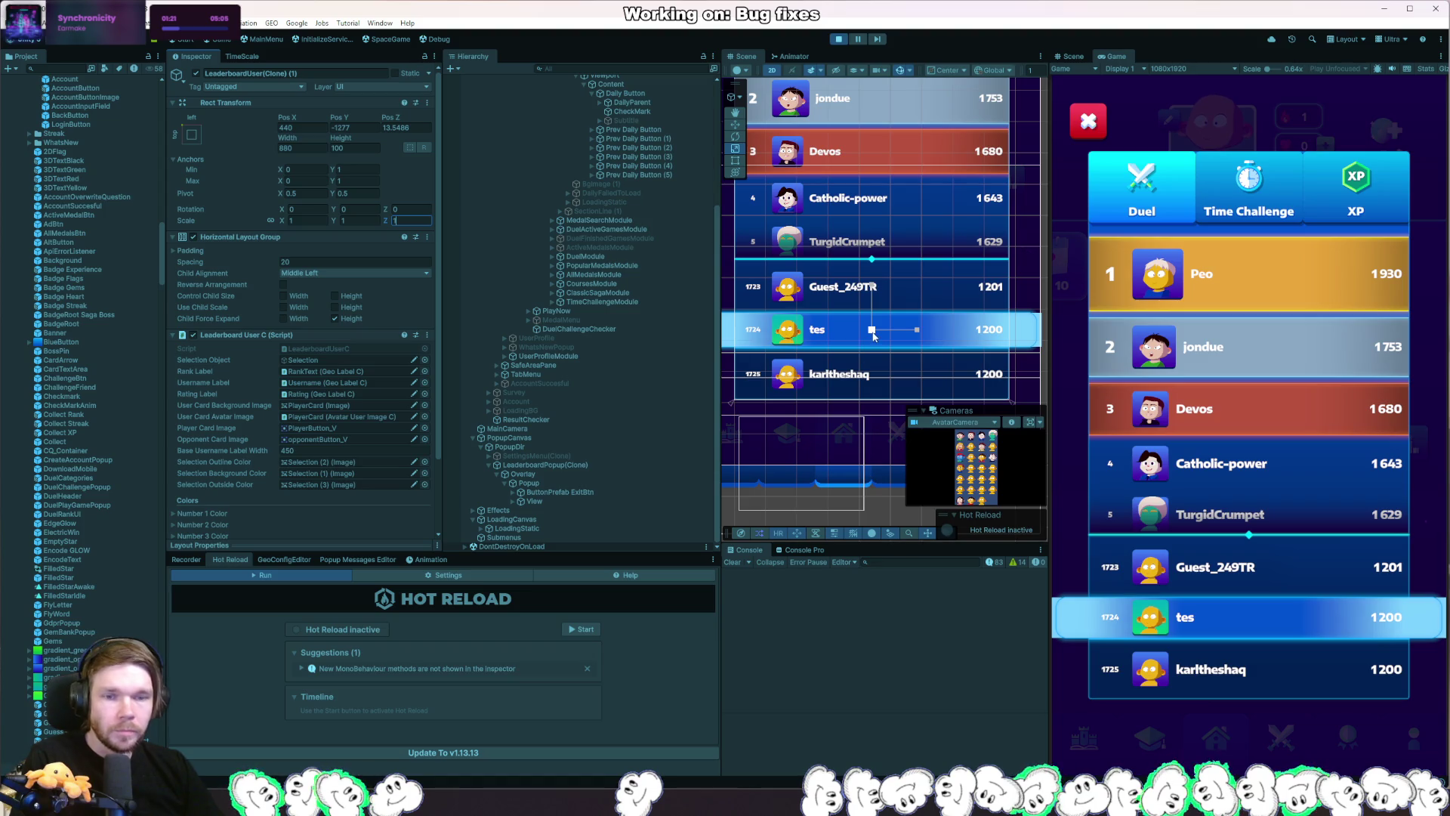
drag(872, 329, 881, 339)
scroll(654, 272, up, 3)
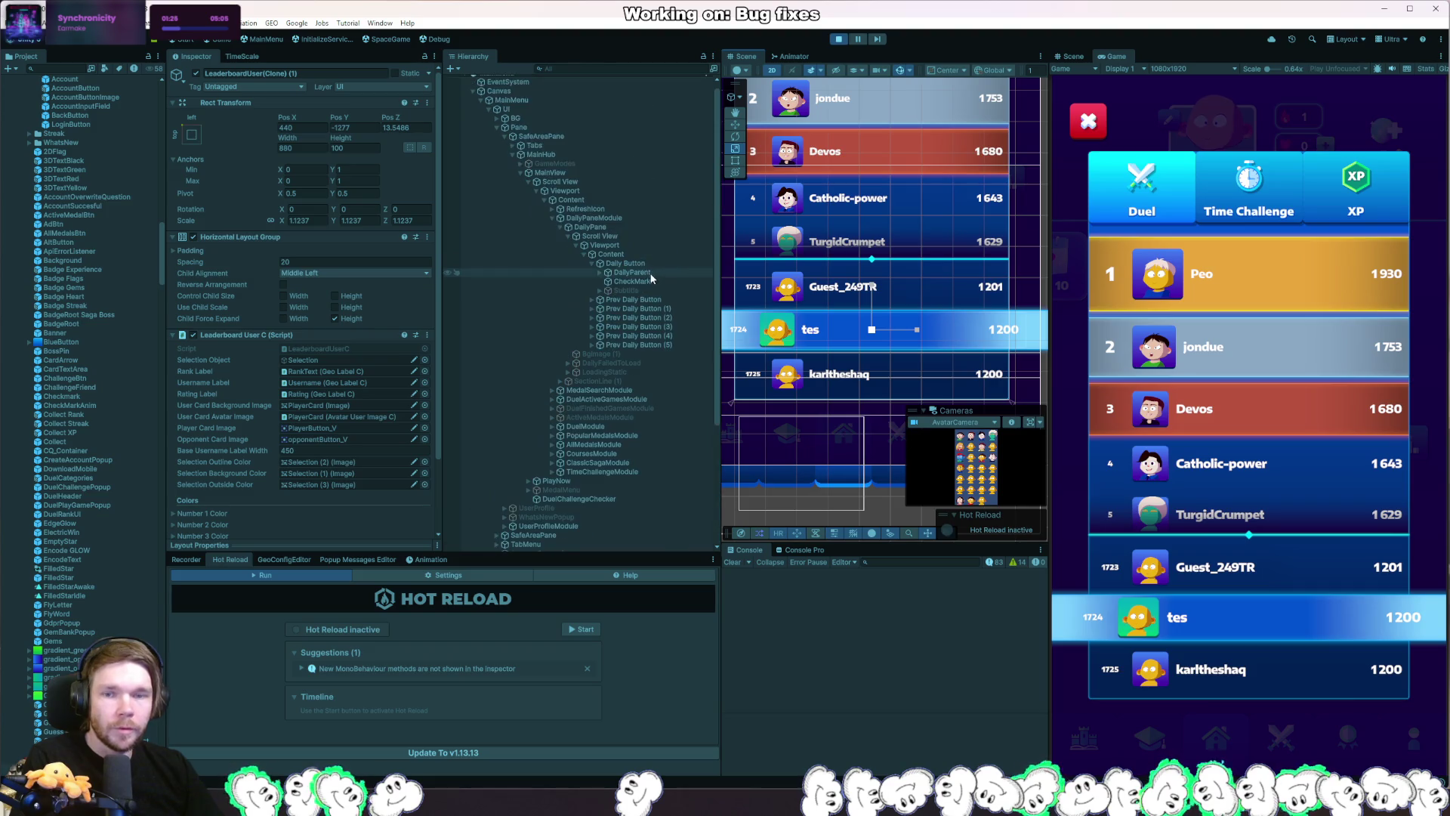
scroll(661, 289, down, 3)
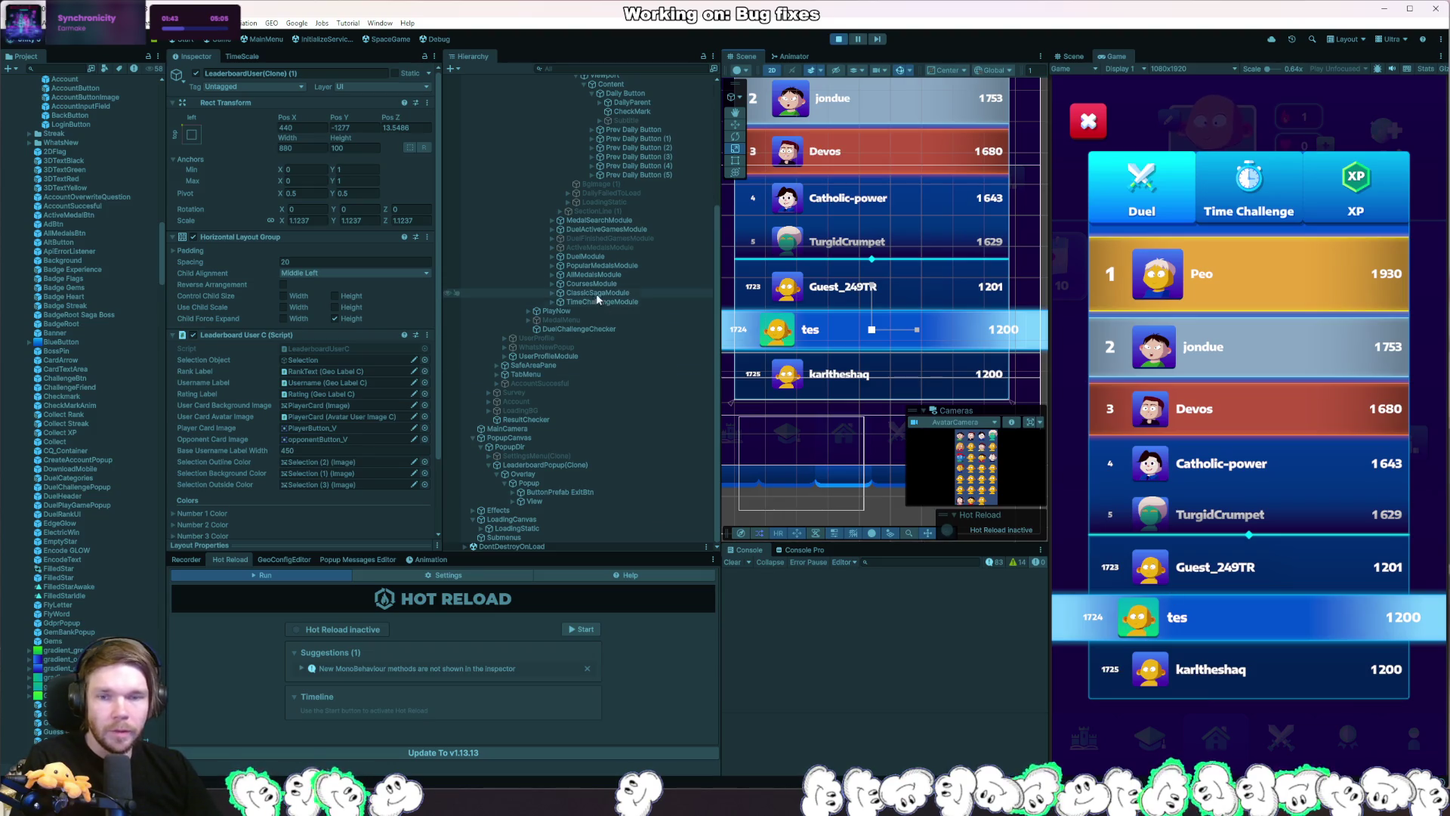
Select the leaderboard's Popup object in the Hierarchy to inspect it.
click(575, 484)
click(512, 492)
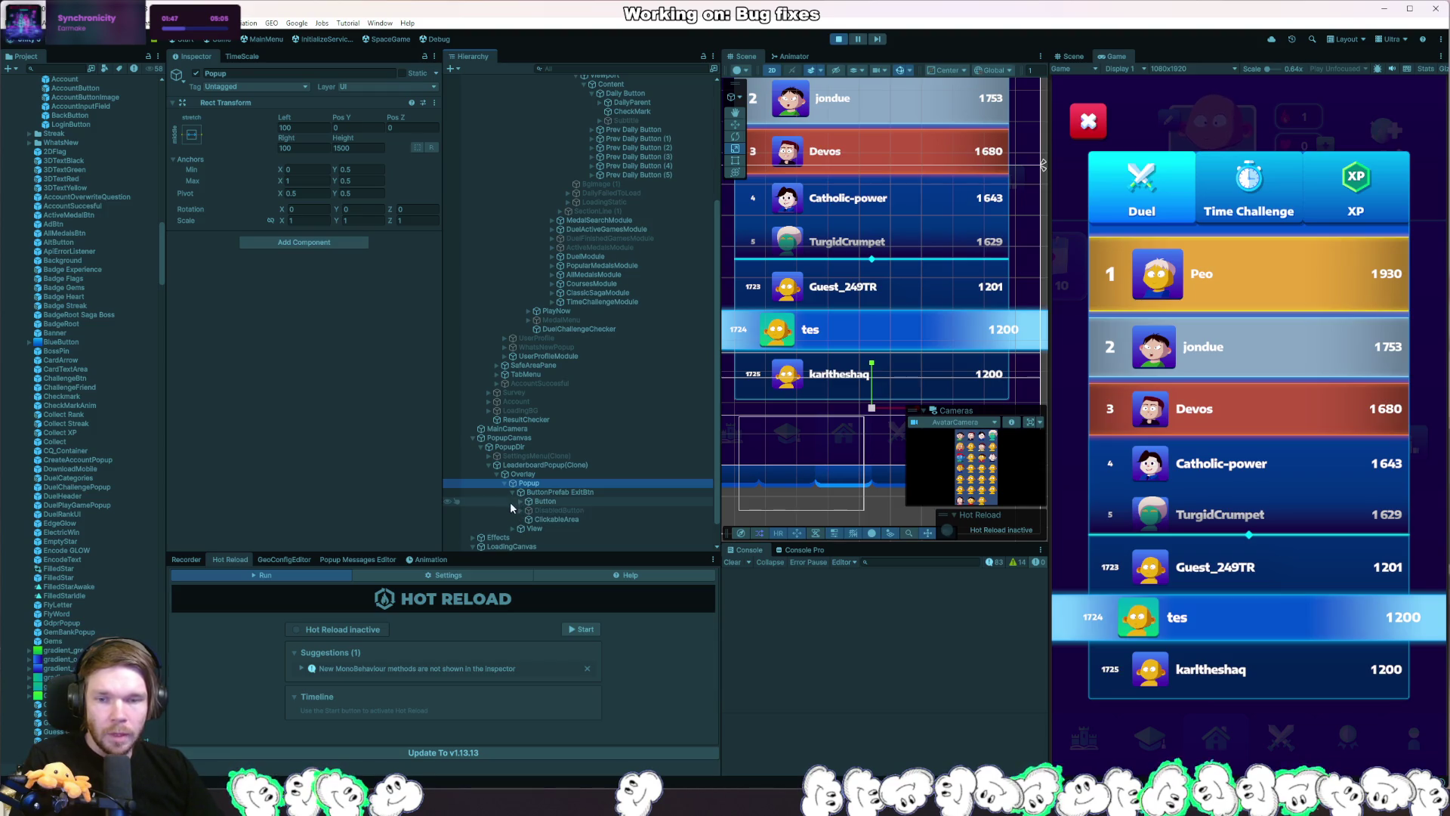
scroll(554, 524, down, 2)
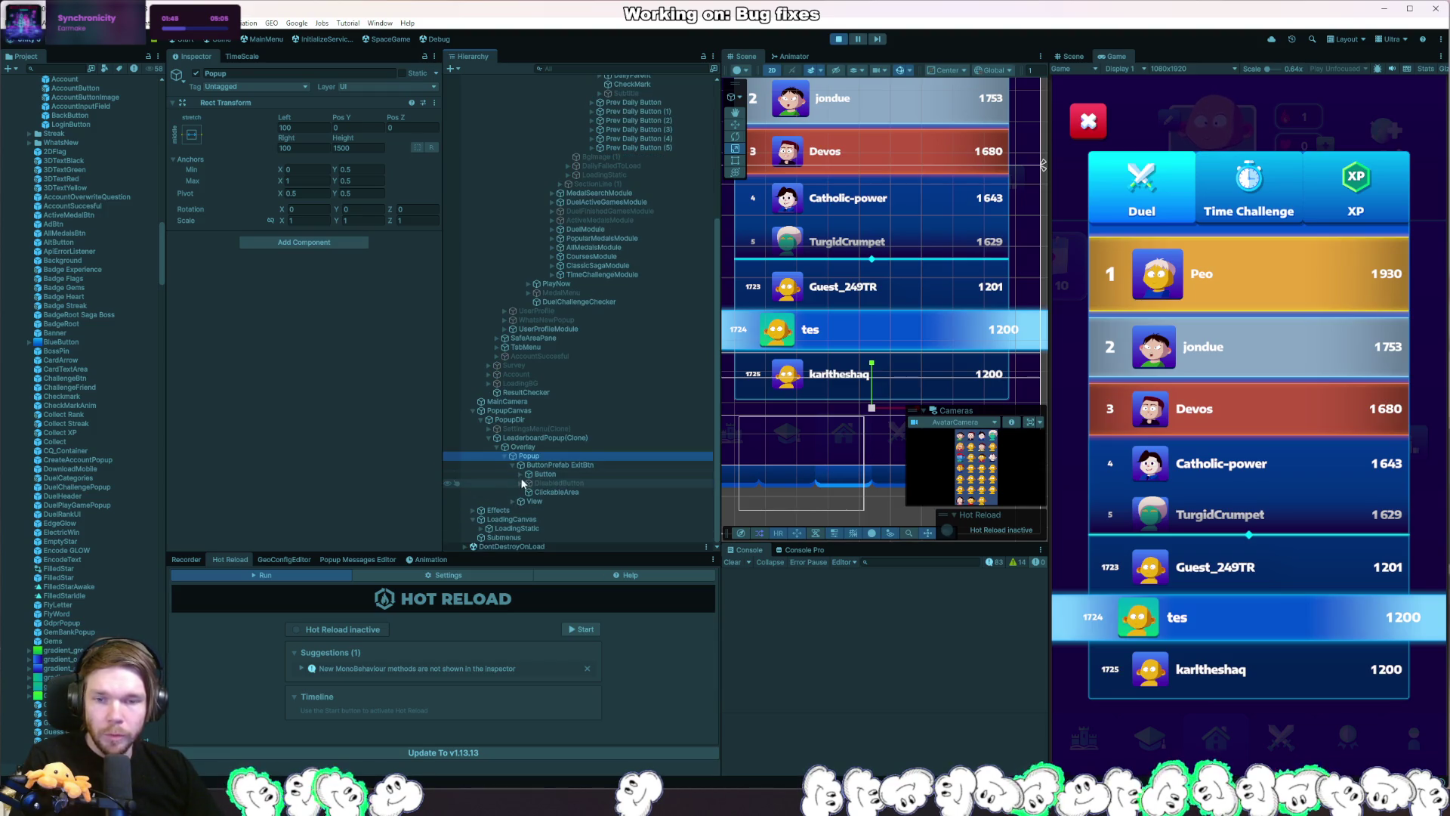
Browse the popup's Button and View objects down to the PlayerContainer holding the rows.
click(515, 475)
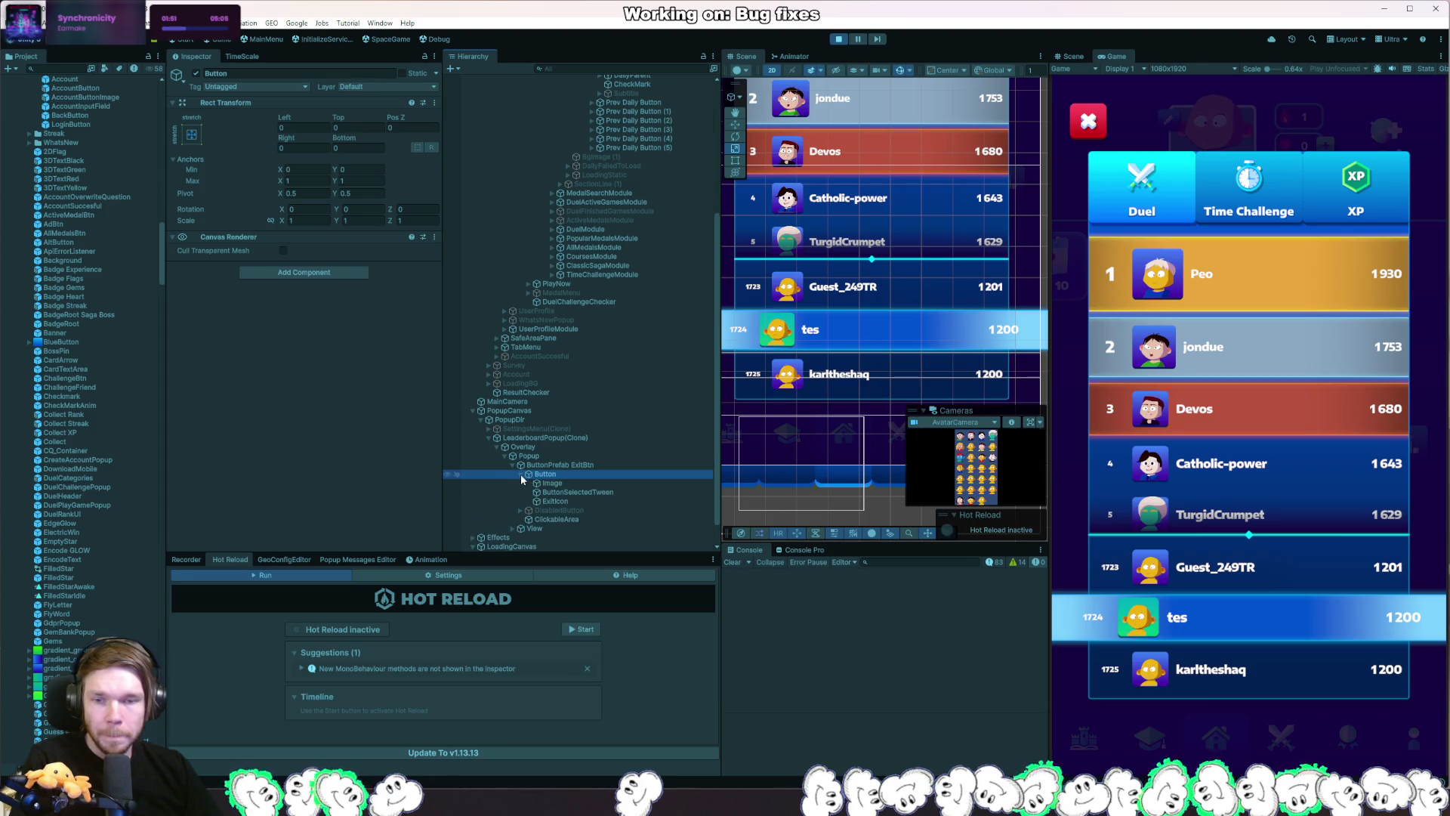
click(515, 501)
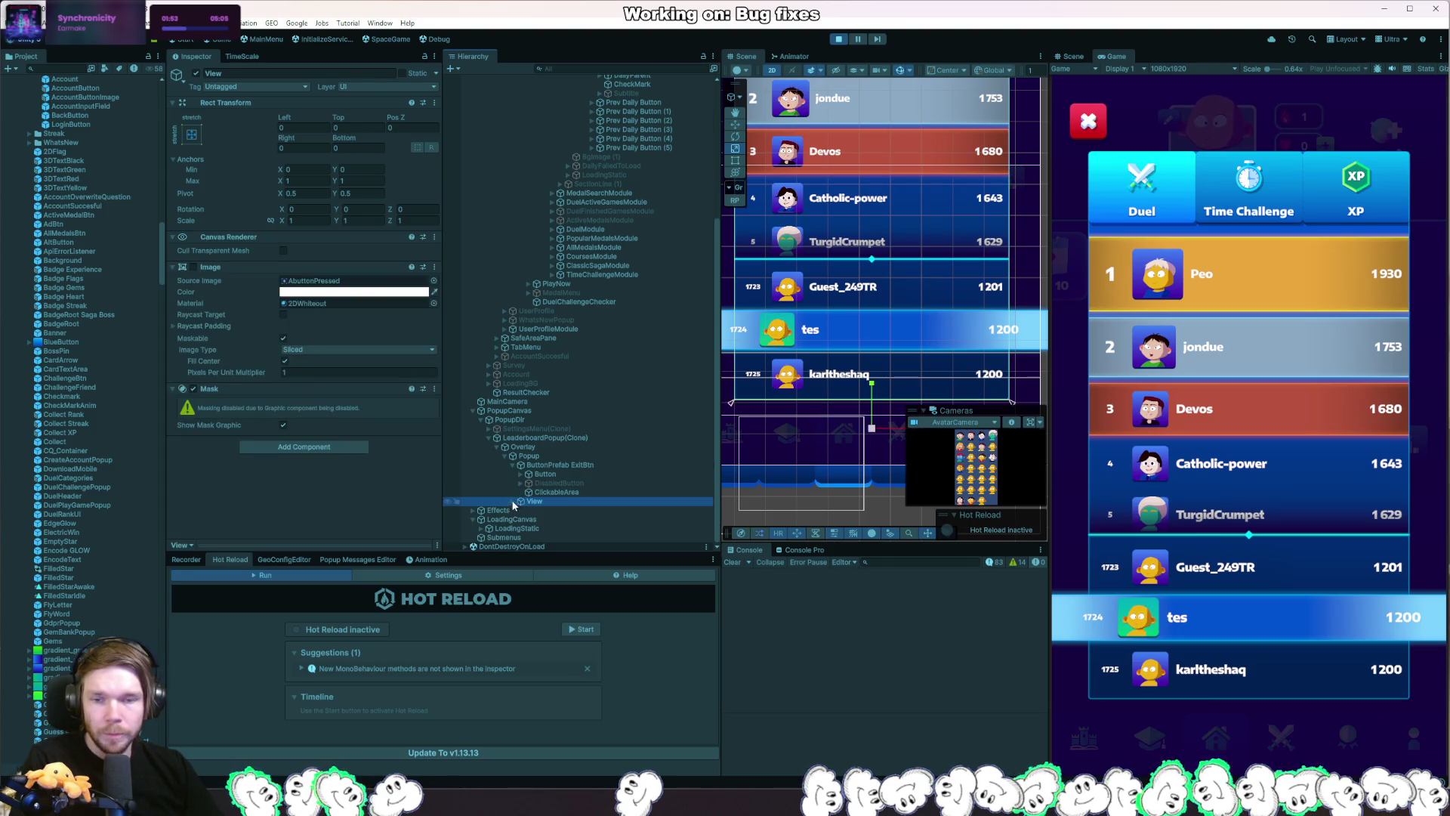
click(520, 501)
scroll(519, 519, down, 4)
scroll(519, 521, down, 3)
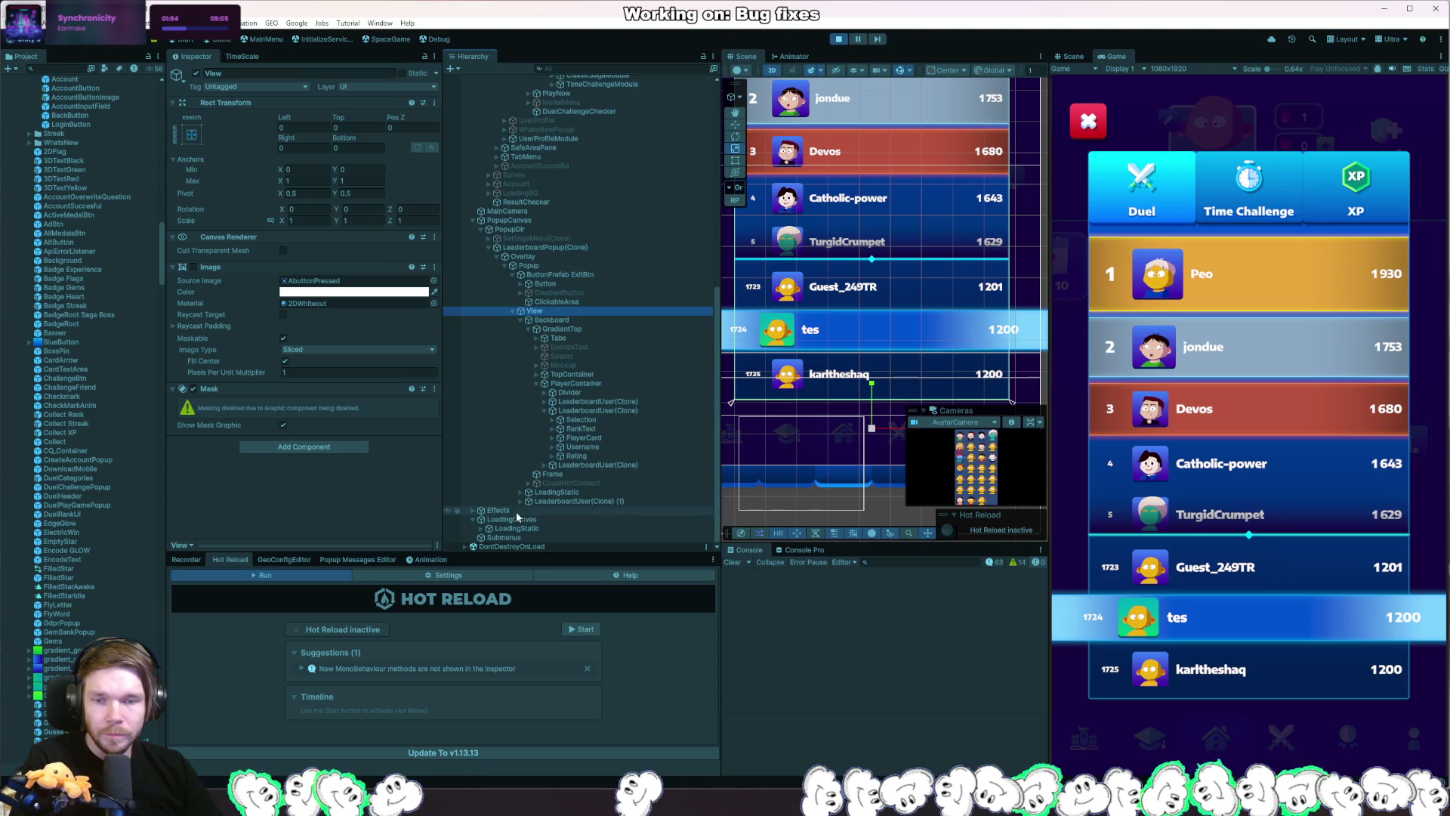
click(590, 383)
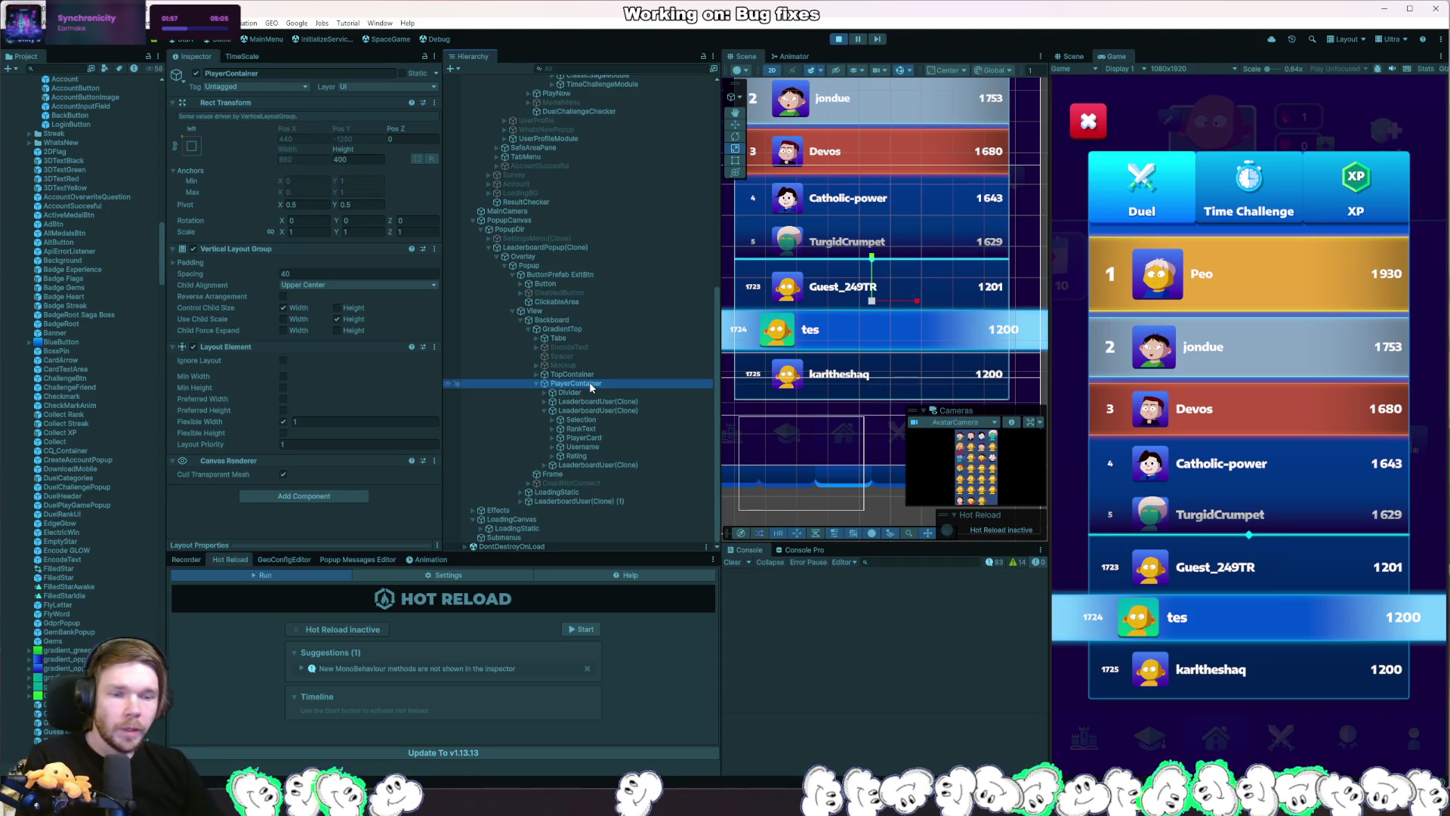
Duplicate PlayerContainer, deactivate the original, and expand PlayerContainer (1) to inspect a row.
key(ctrl+d)
click(589, 383)
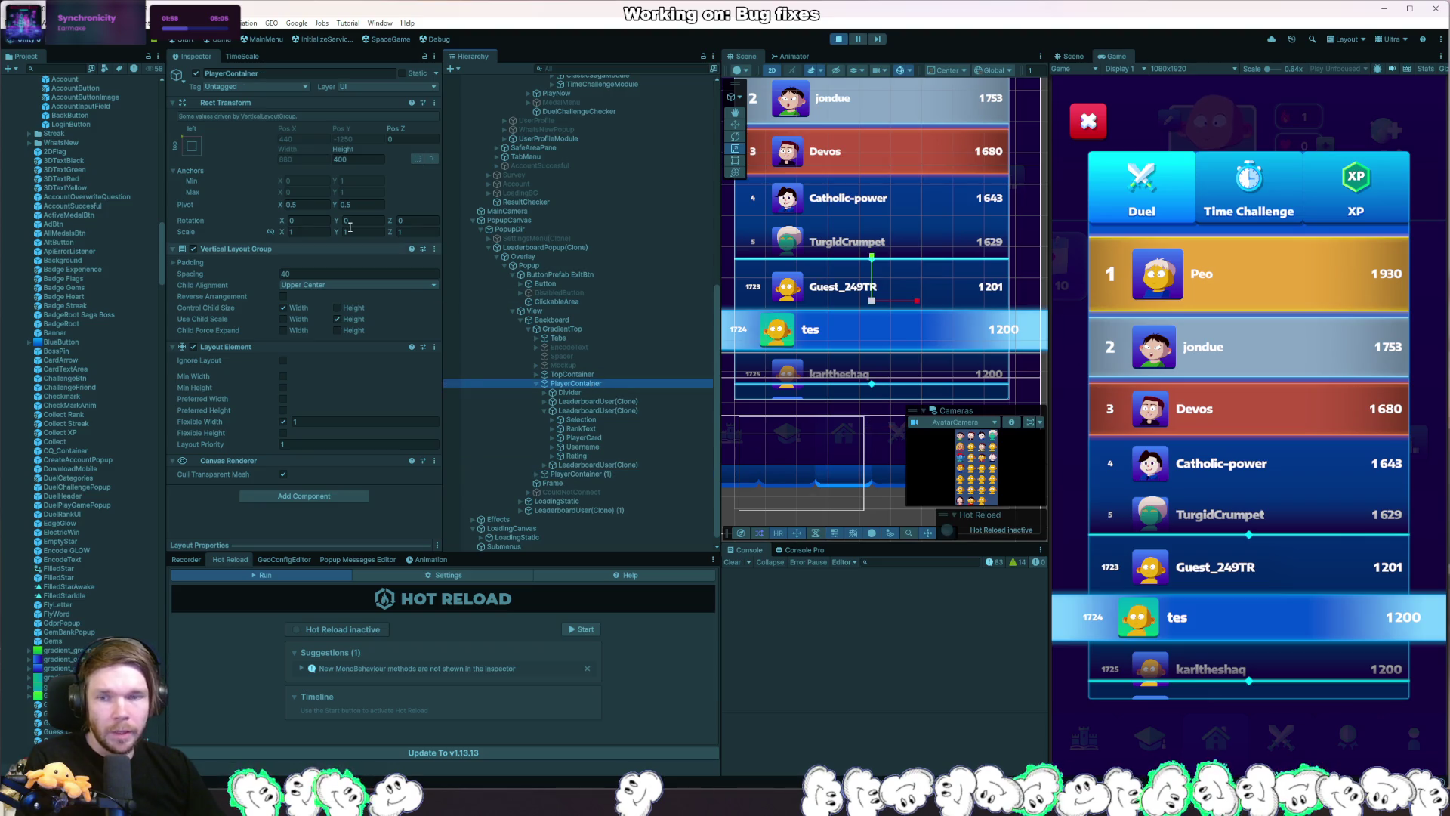
click(198, 74)
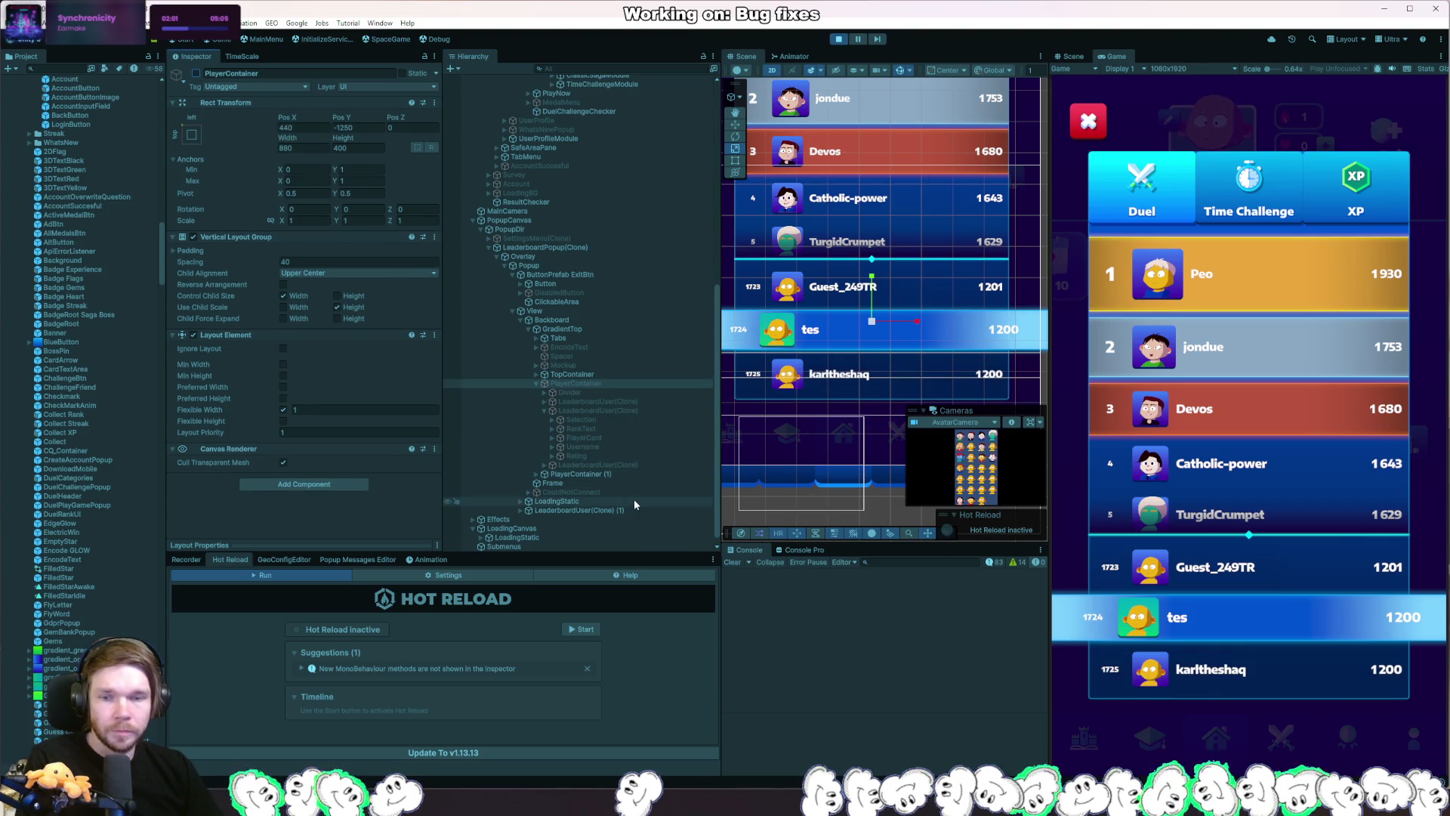
click(536, 475)
click(605, 493)
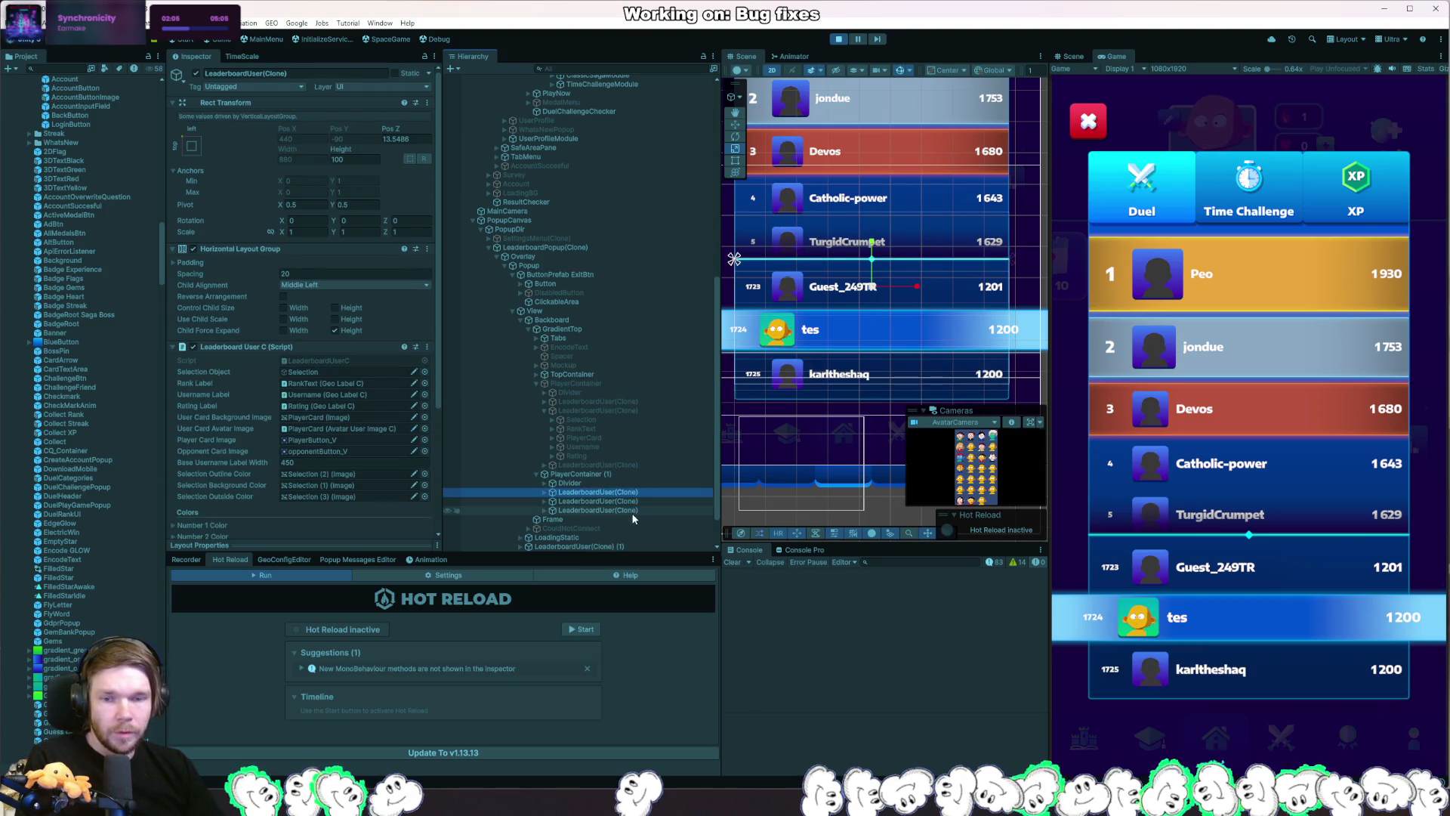
click(633, 510)
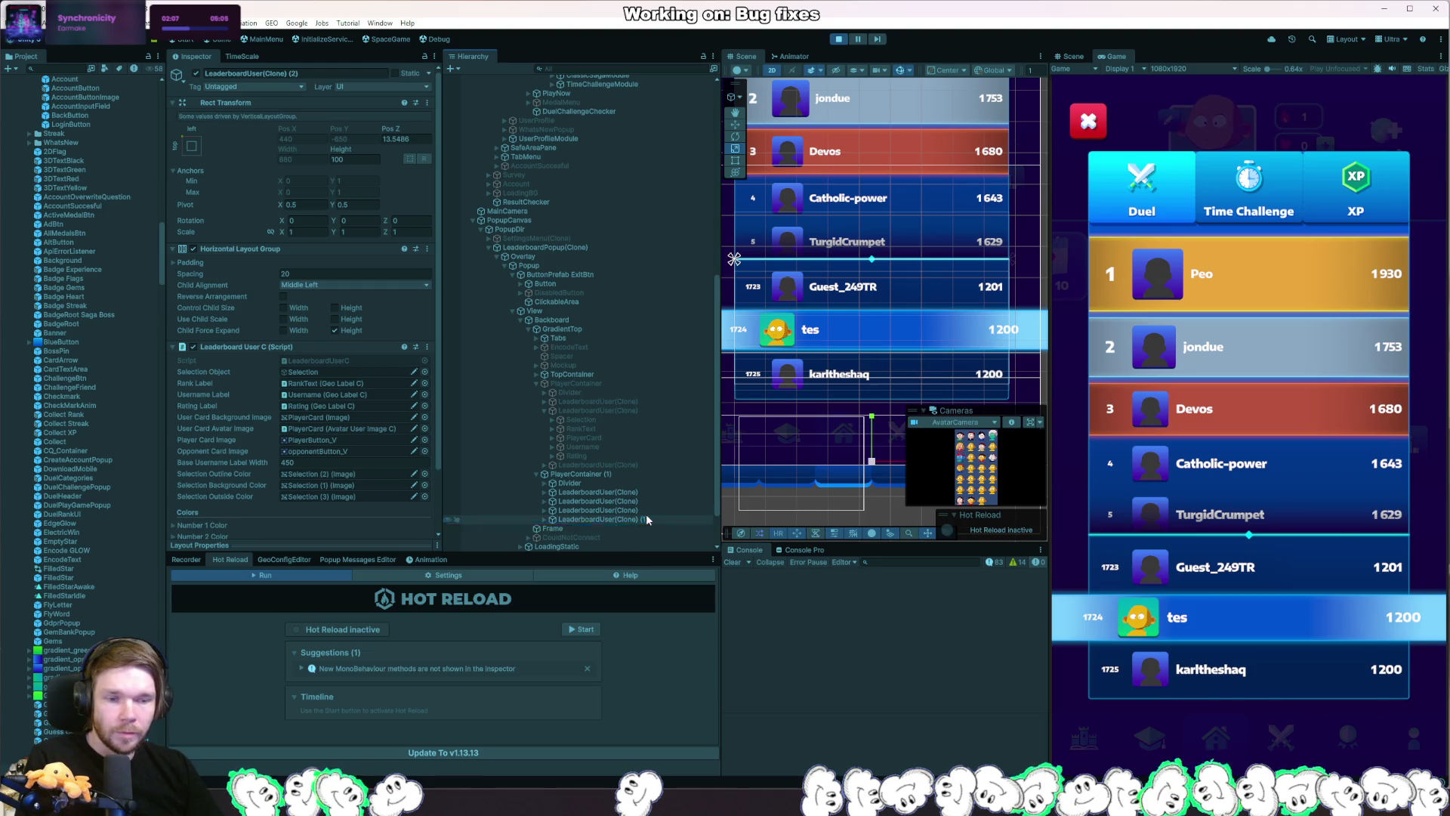
scroll(646, 518, down, 2)
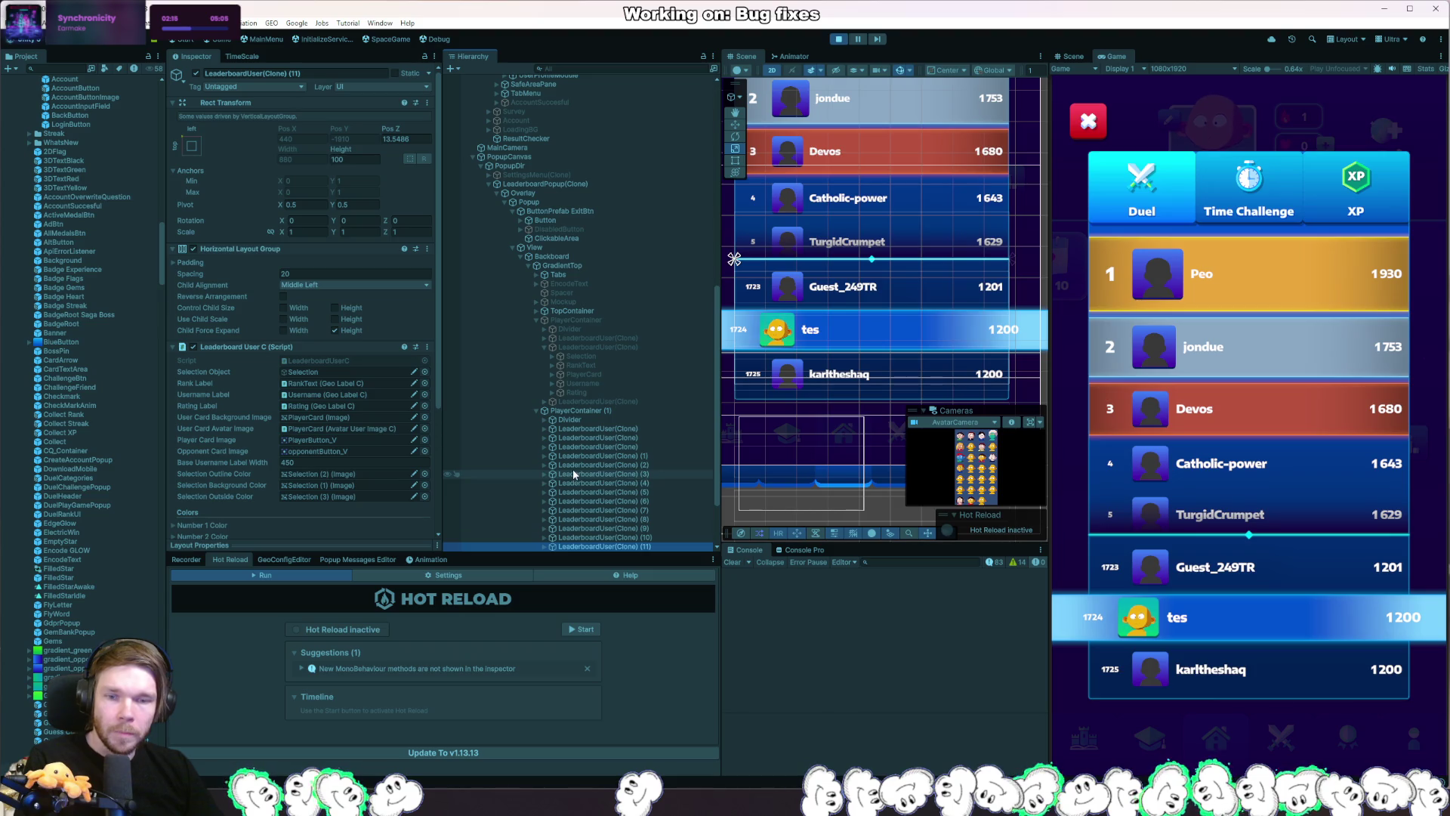
click(579, 413)
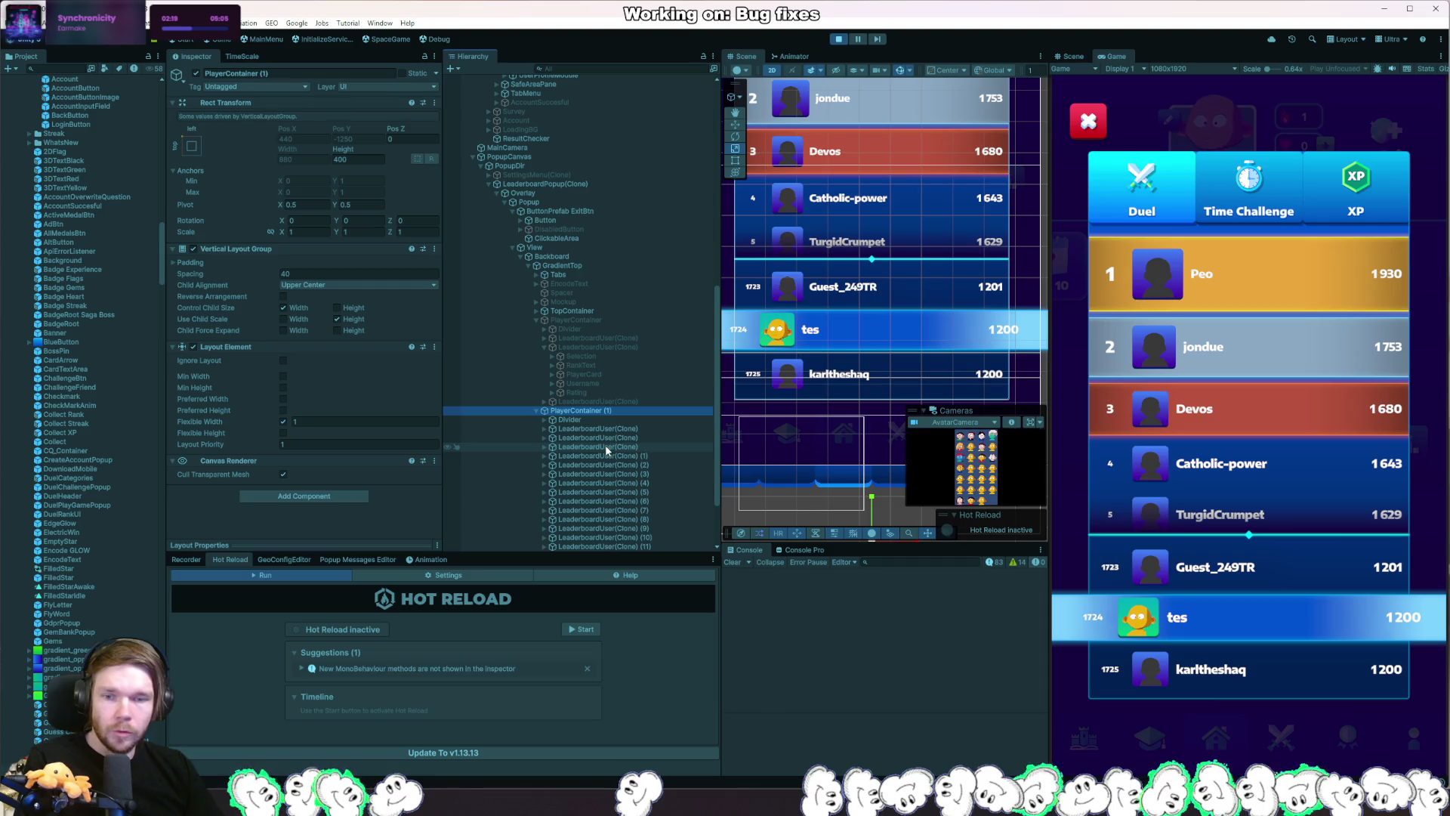
drag(870, 507, 873, 374)
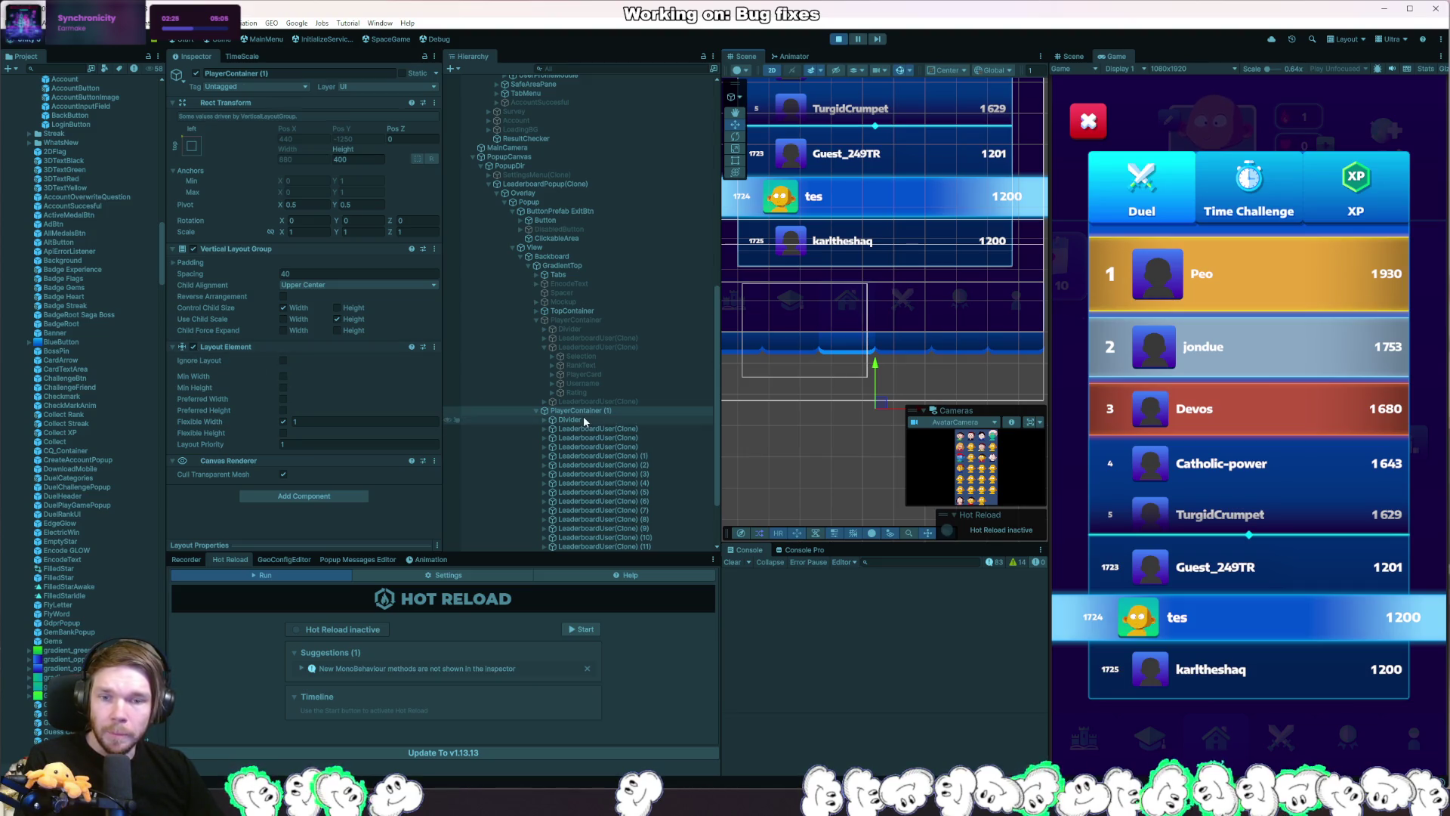
click(284, 361)
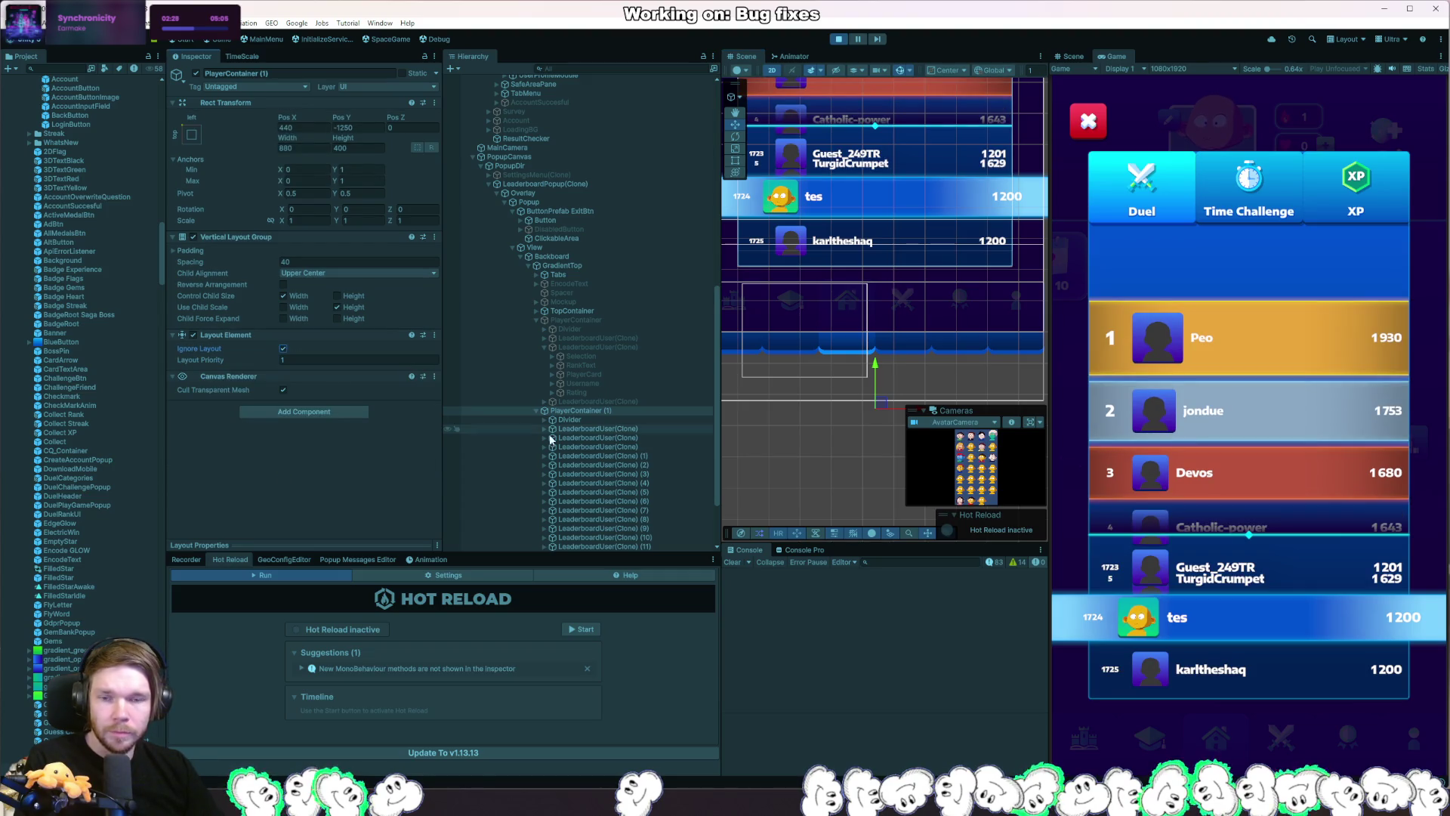
scroll(618, 431, down, 3)
key(ctrl+z)
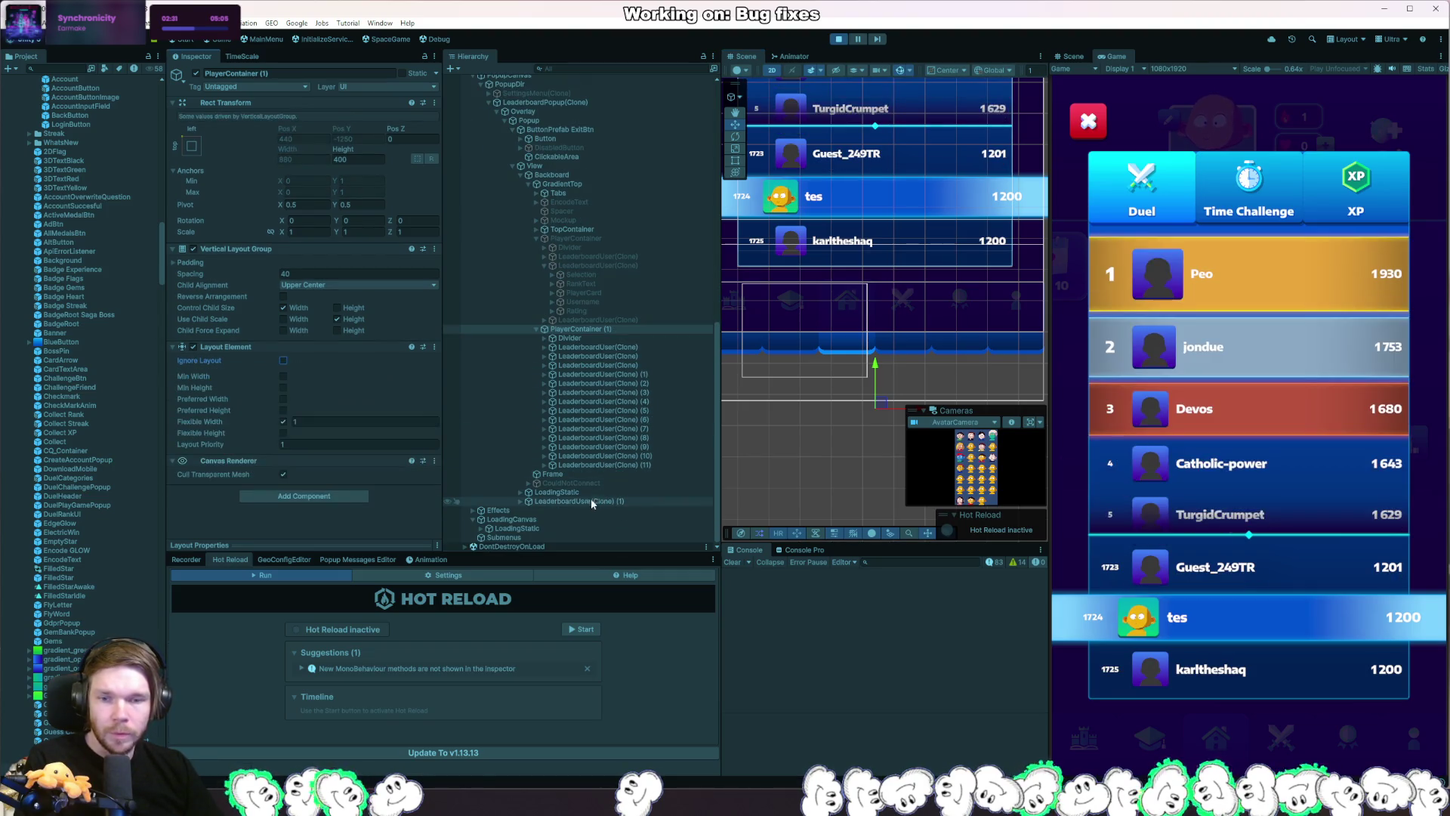
click(580, 239)
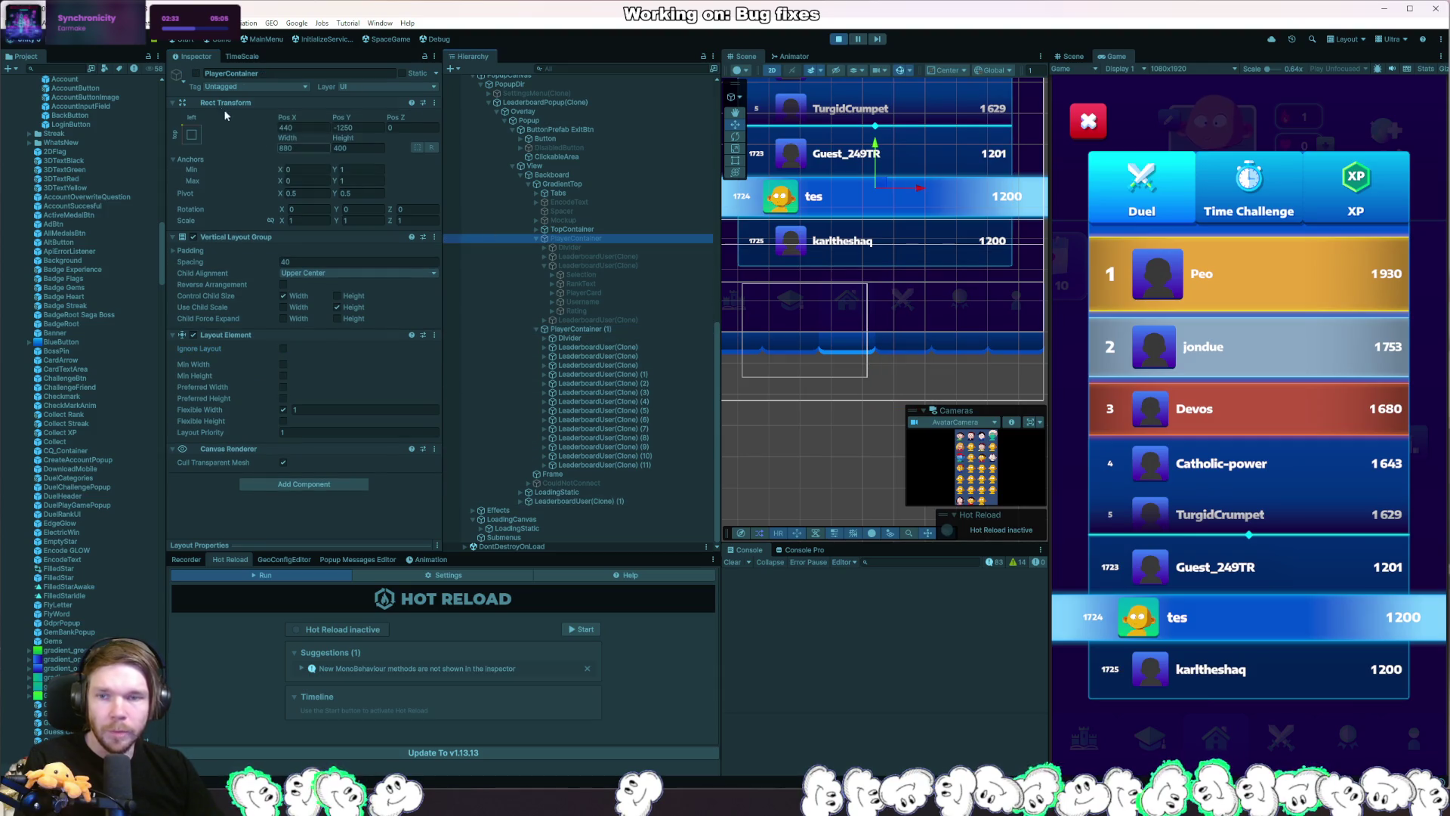
click(196, 72)
click(604, 331)
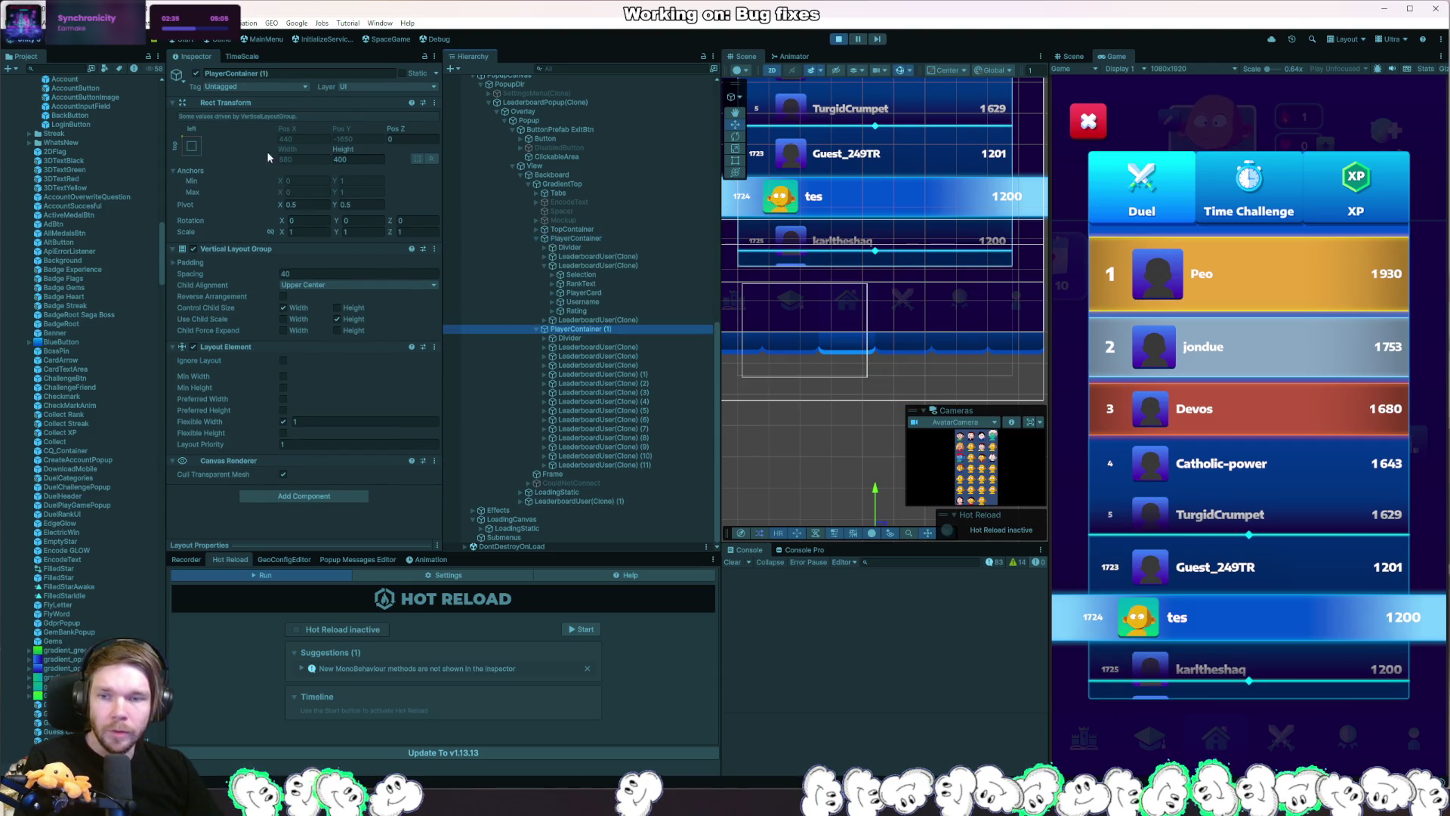
click(283, 360)
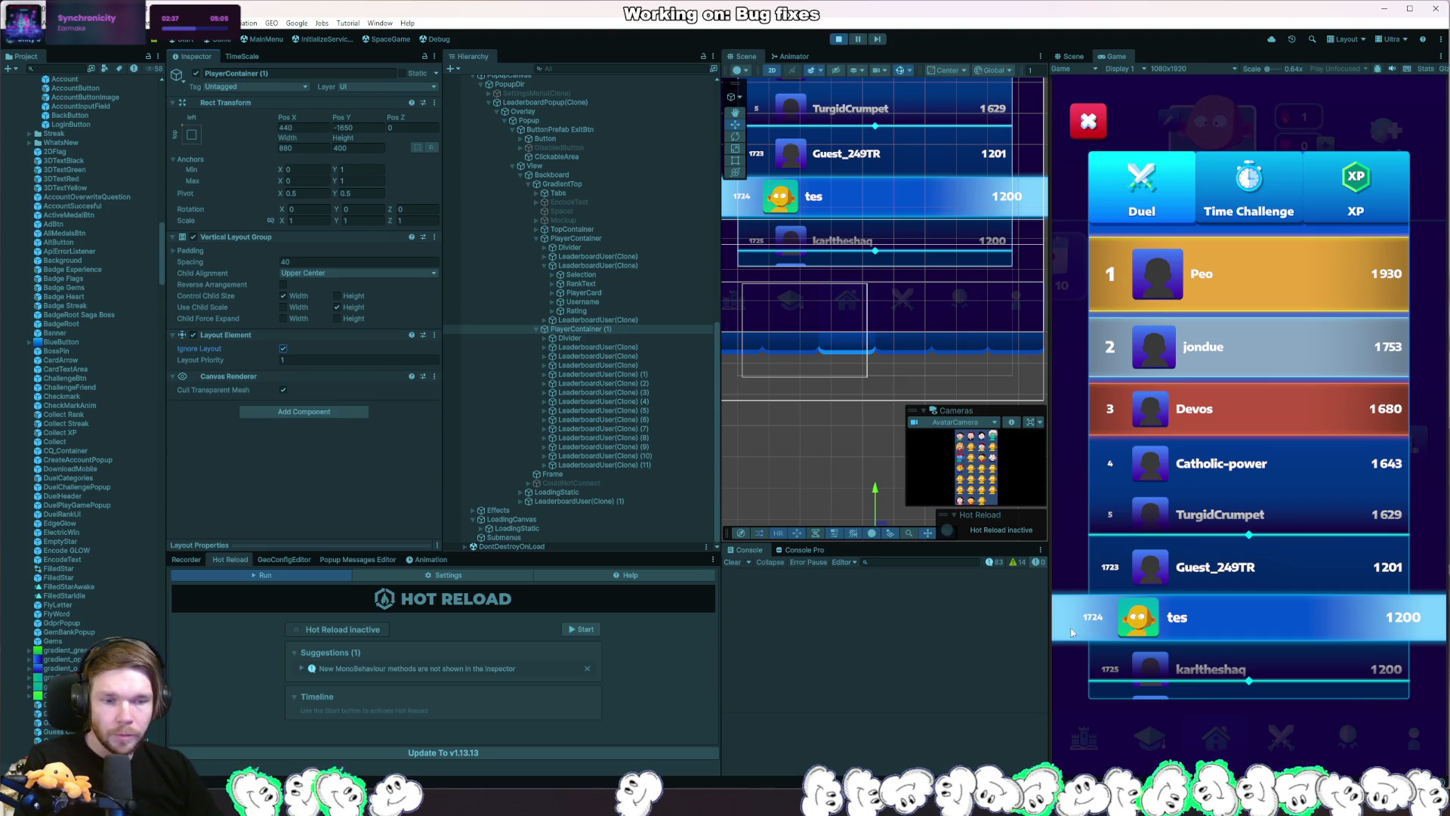
scroll(912, 486, down, 3)
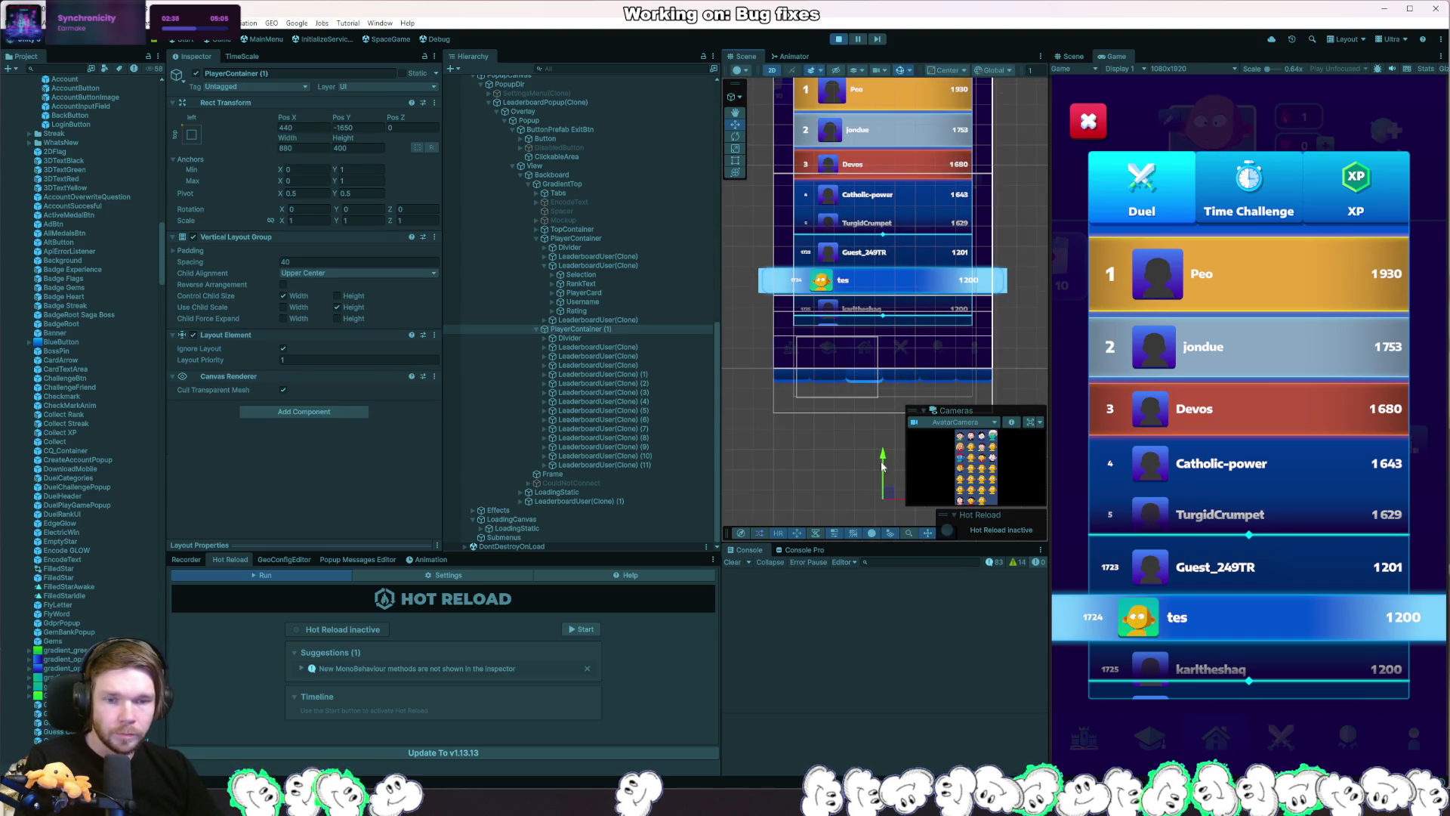
mouse_move(883, 466)
mouse_down()
mouse_move(889, 266)
mouse_move(876, 386)
mouse_up()
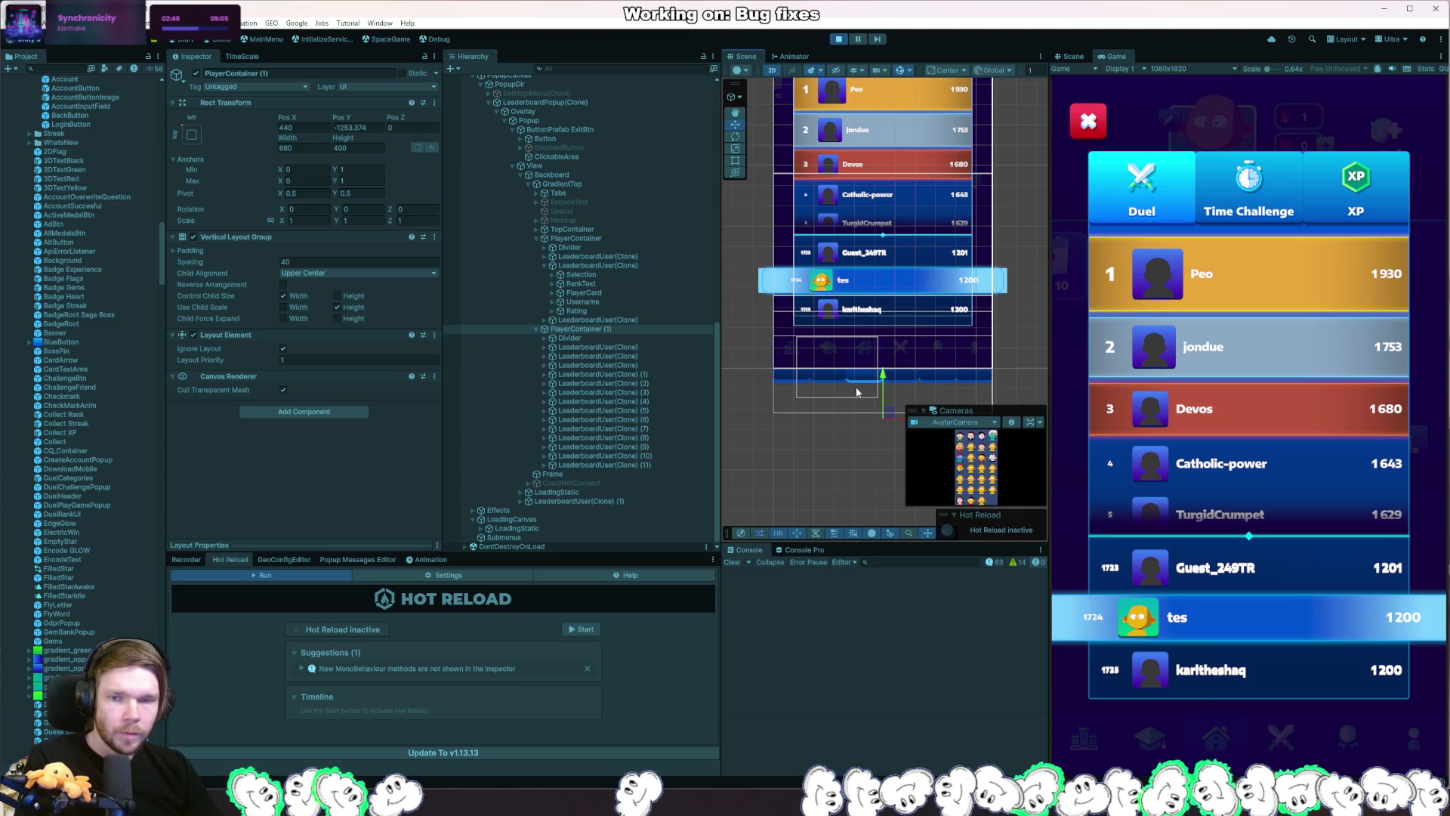
click(596, 341)
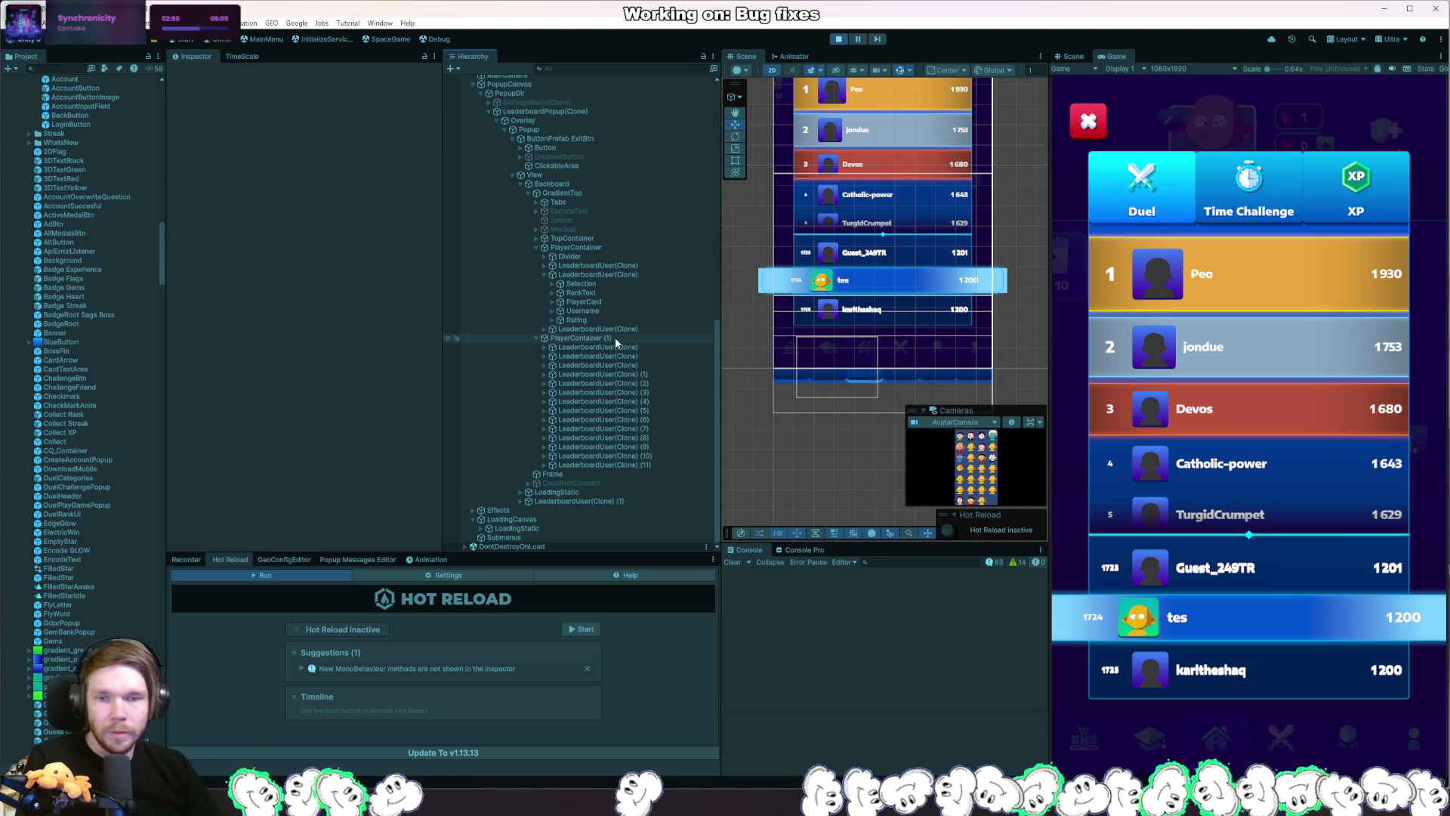
click(608, 339)
mouse_move(883, 389)
mouse_down()
mouse_move(876, 357)
mouse_move(858, 379)
mouse_move(872, 259)
mouse_move(883, 391)
mouse_move(891, 228)
mouse_move(883, 381)
mouse_up()
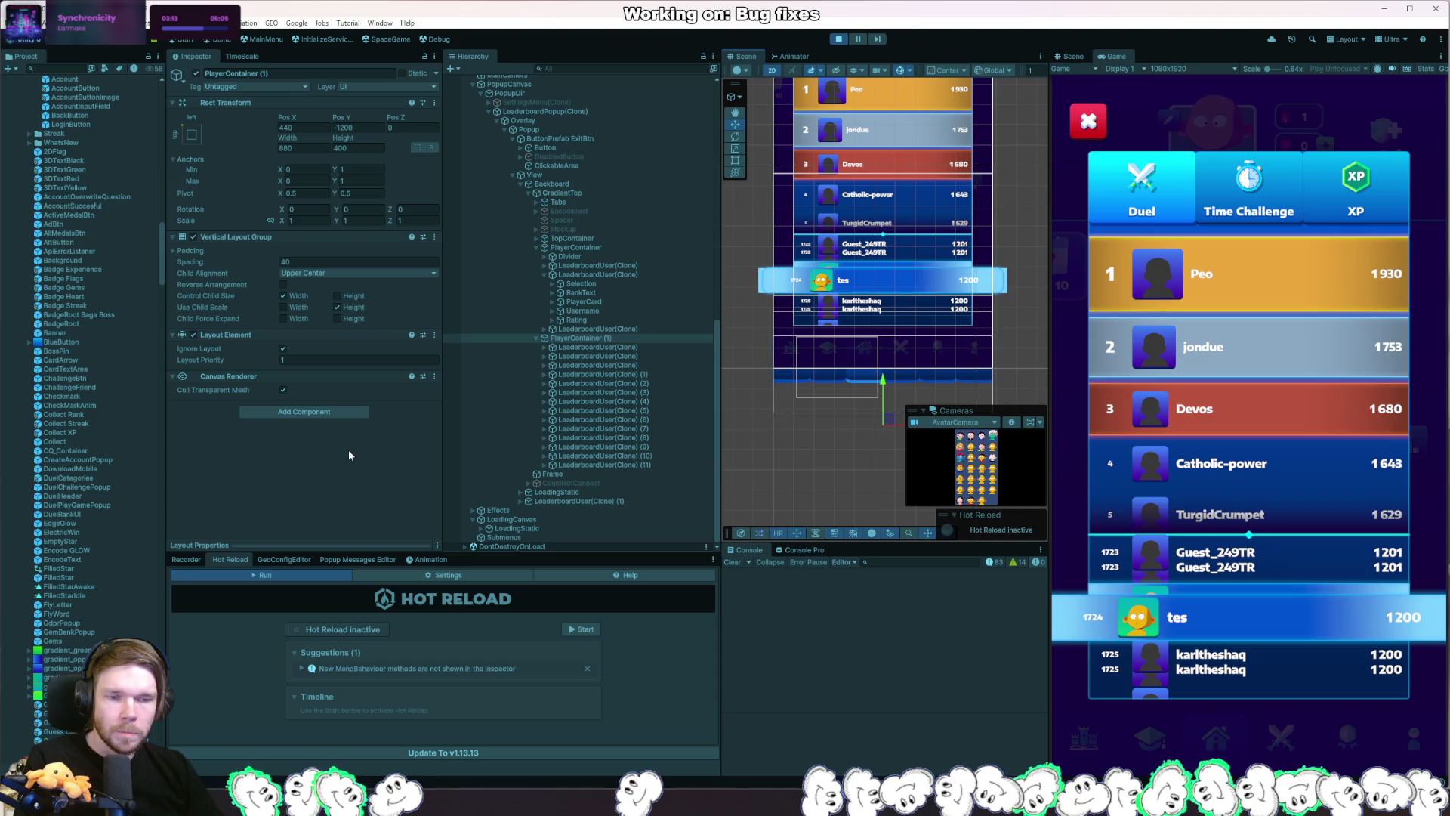
Add a Mask to PlayerContainer (1), test it by dragging, then undo back to Pos Y -1209.
click(282, 415)
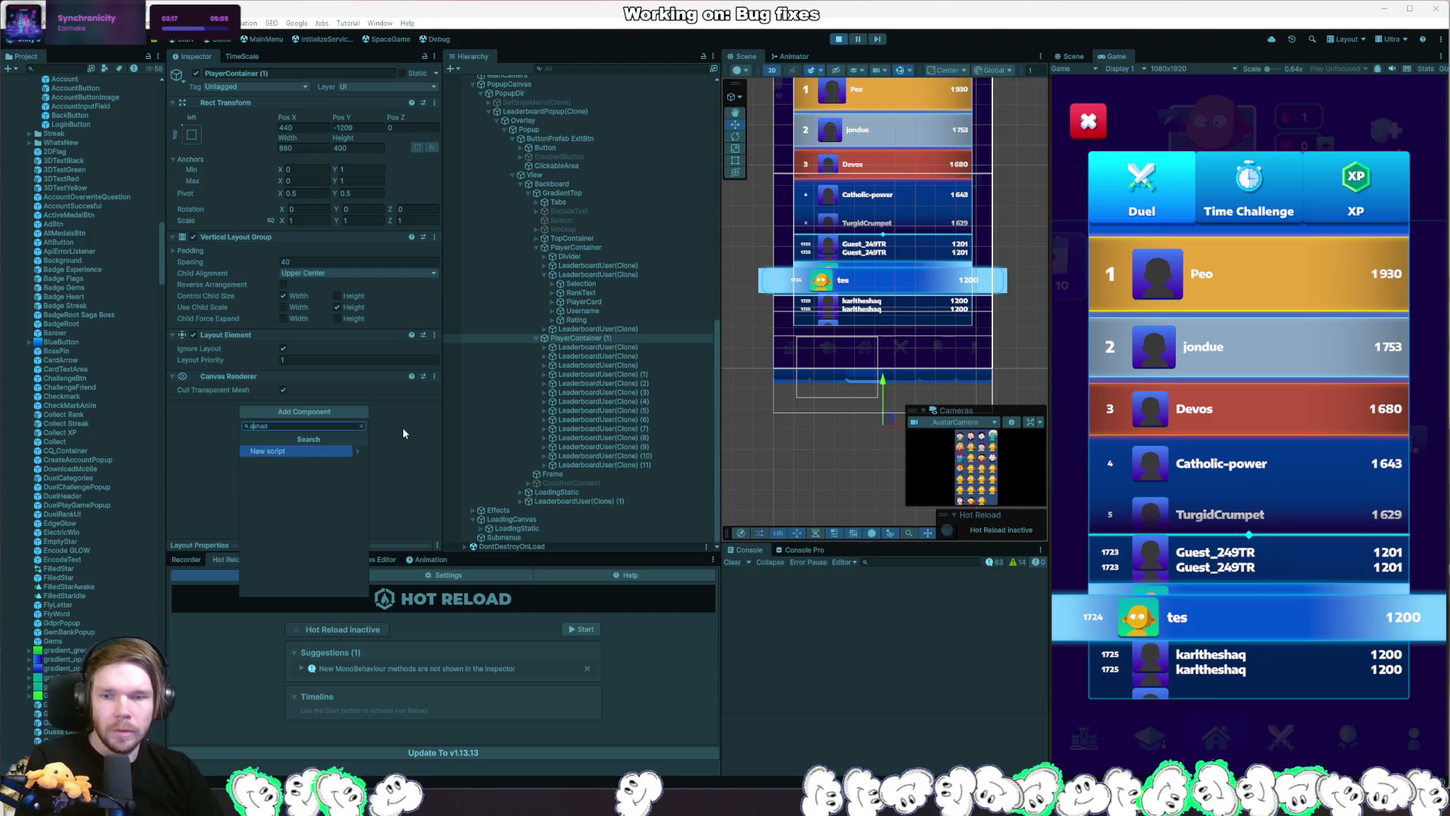
text(mask)
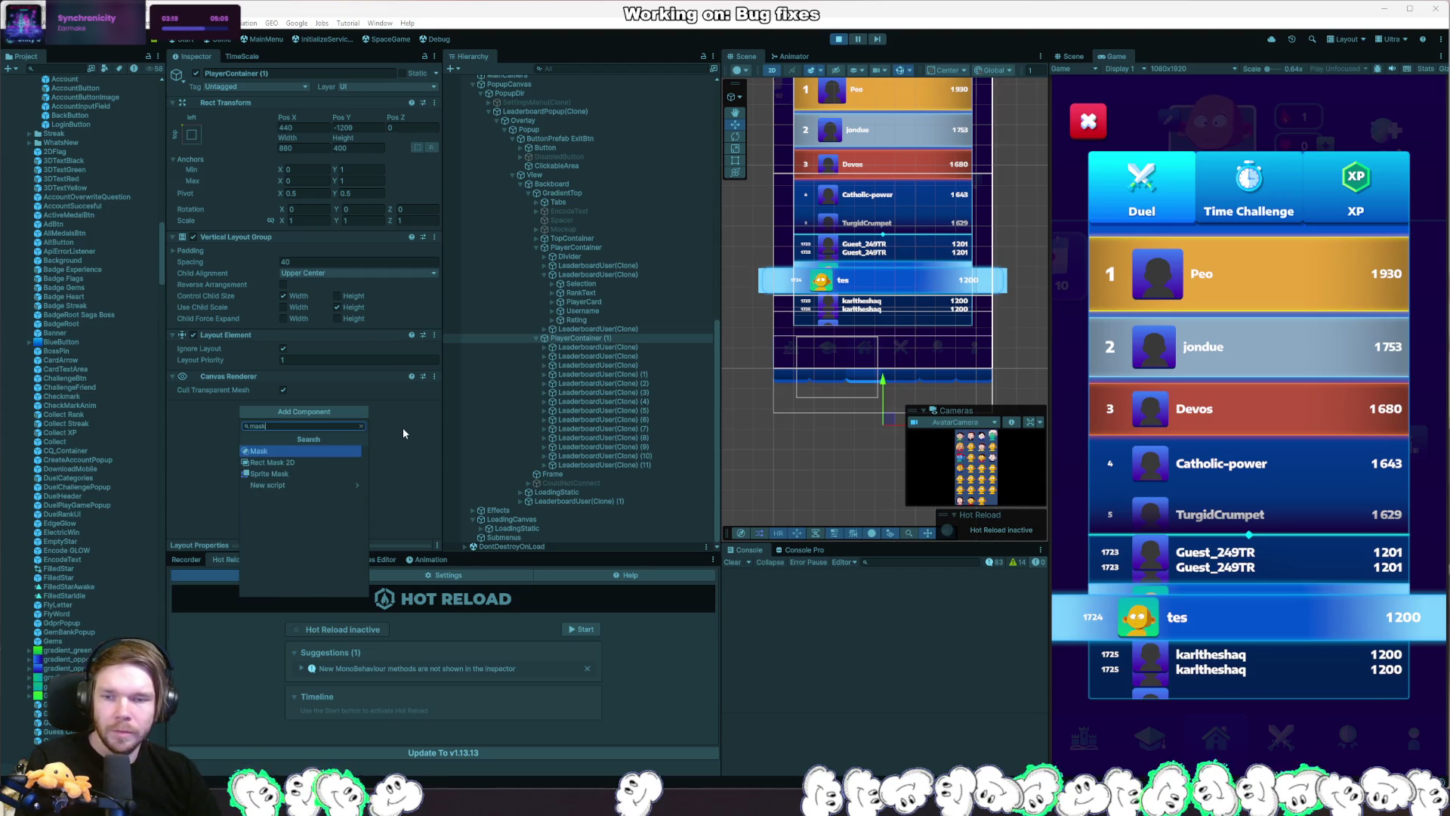
key(Return)
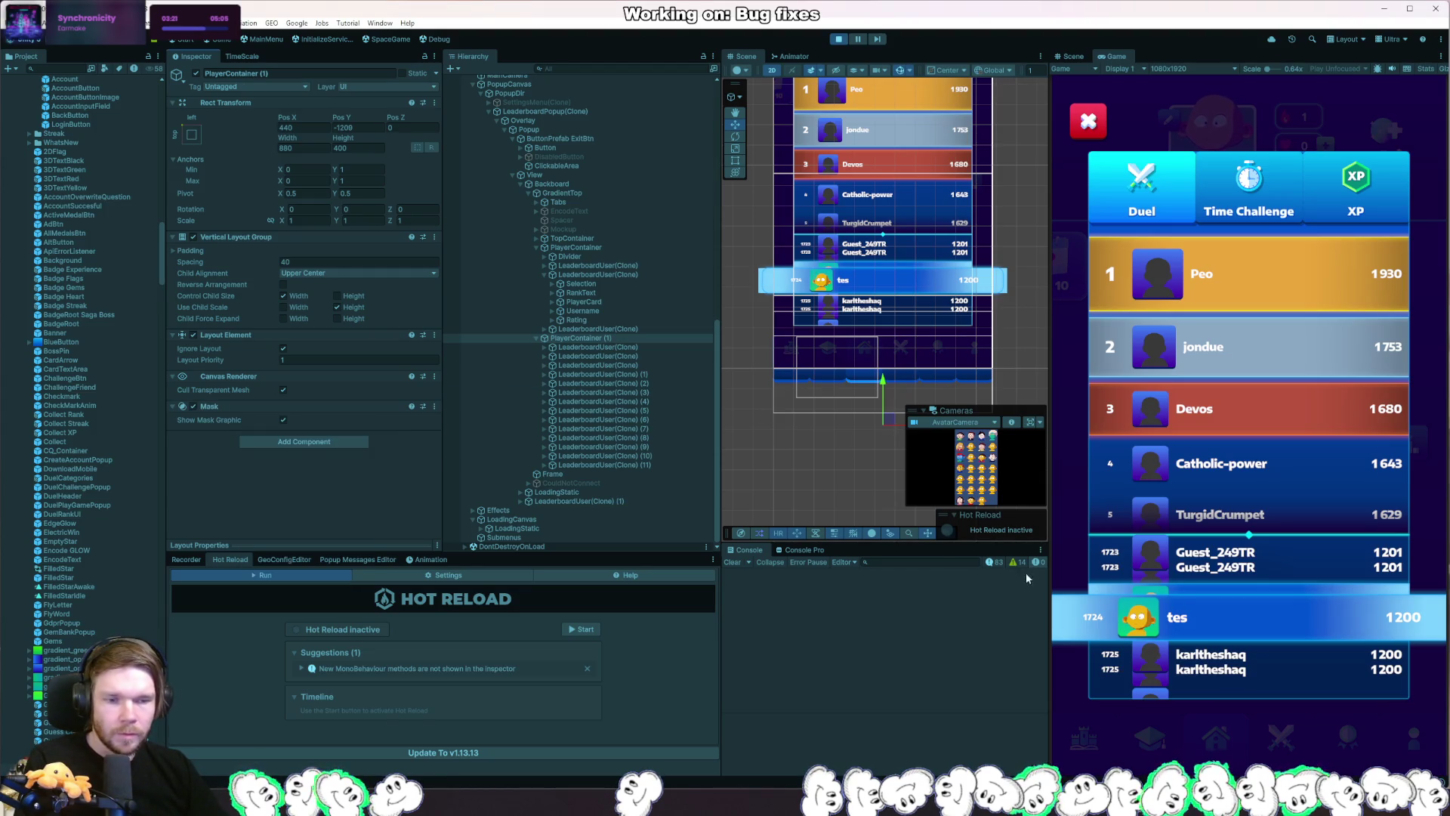
mouse_move(883, 385)
mouse_down()
mouse_move(883, 151)
mouse_move(903, 60)
mouse_up()
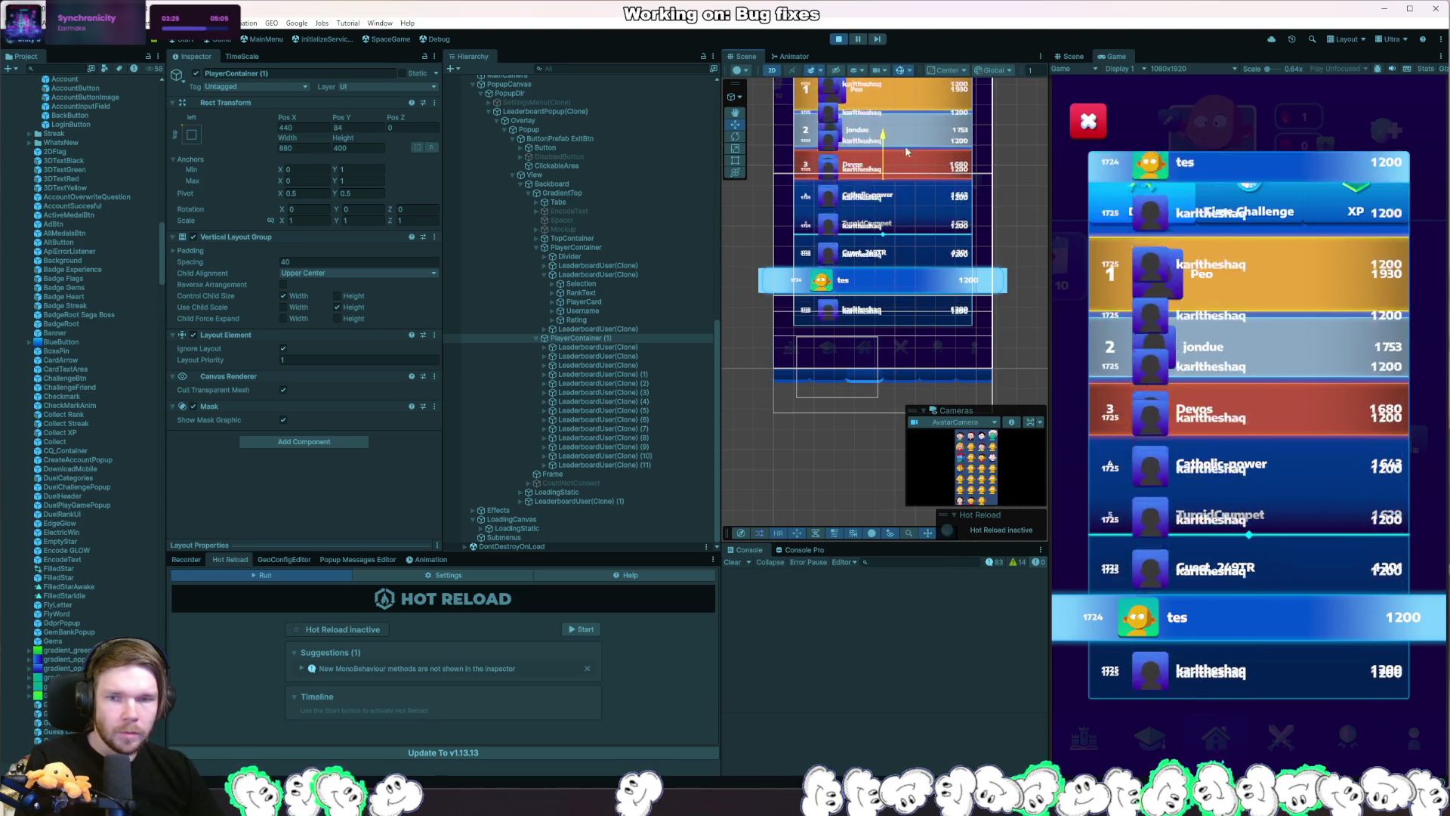
key(ctrl+z)
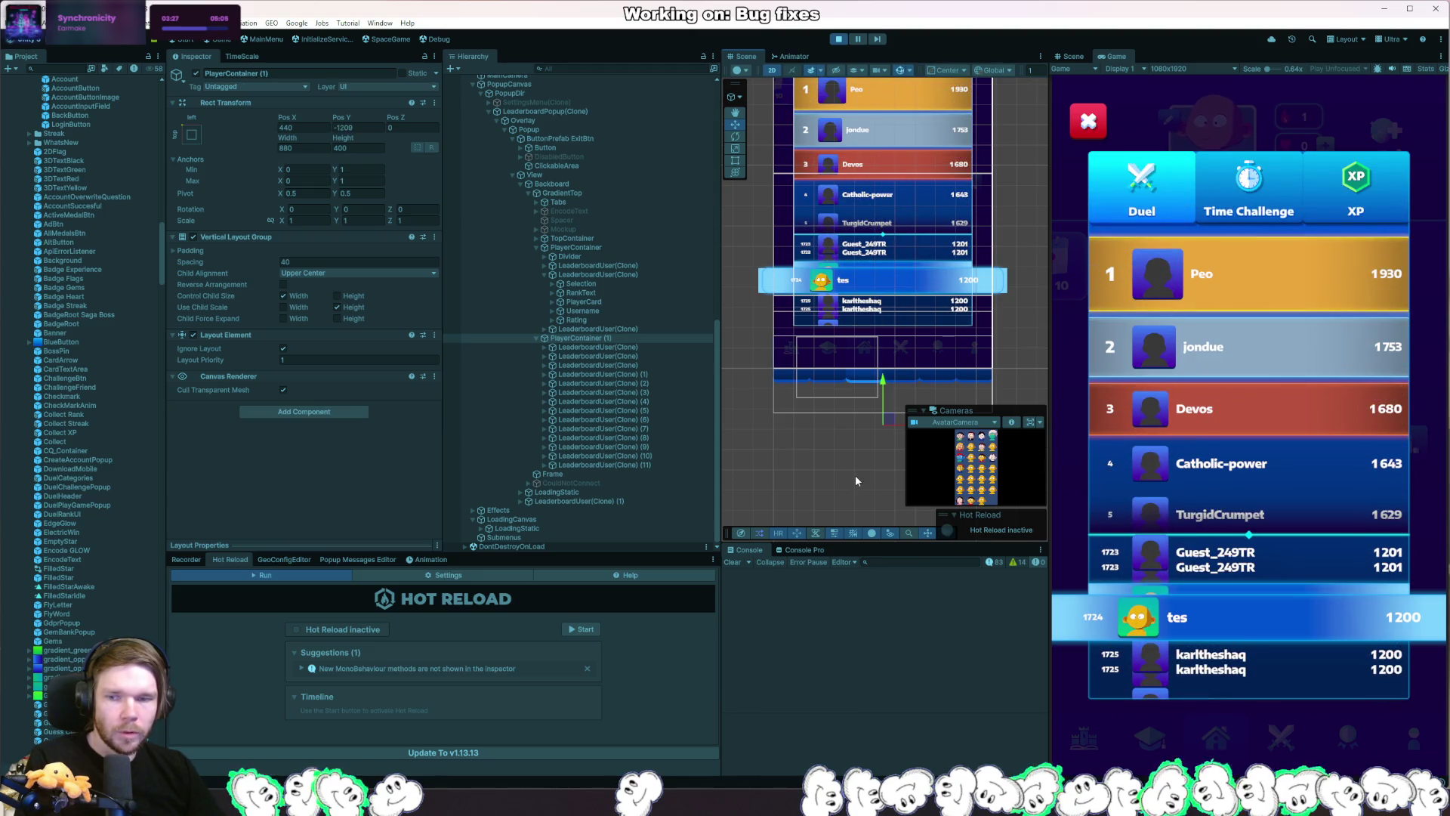
key(ctrl+z)
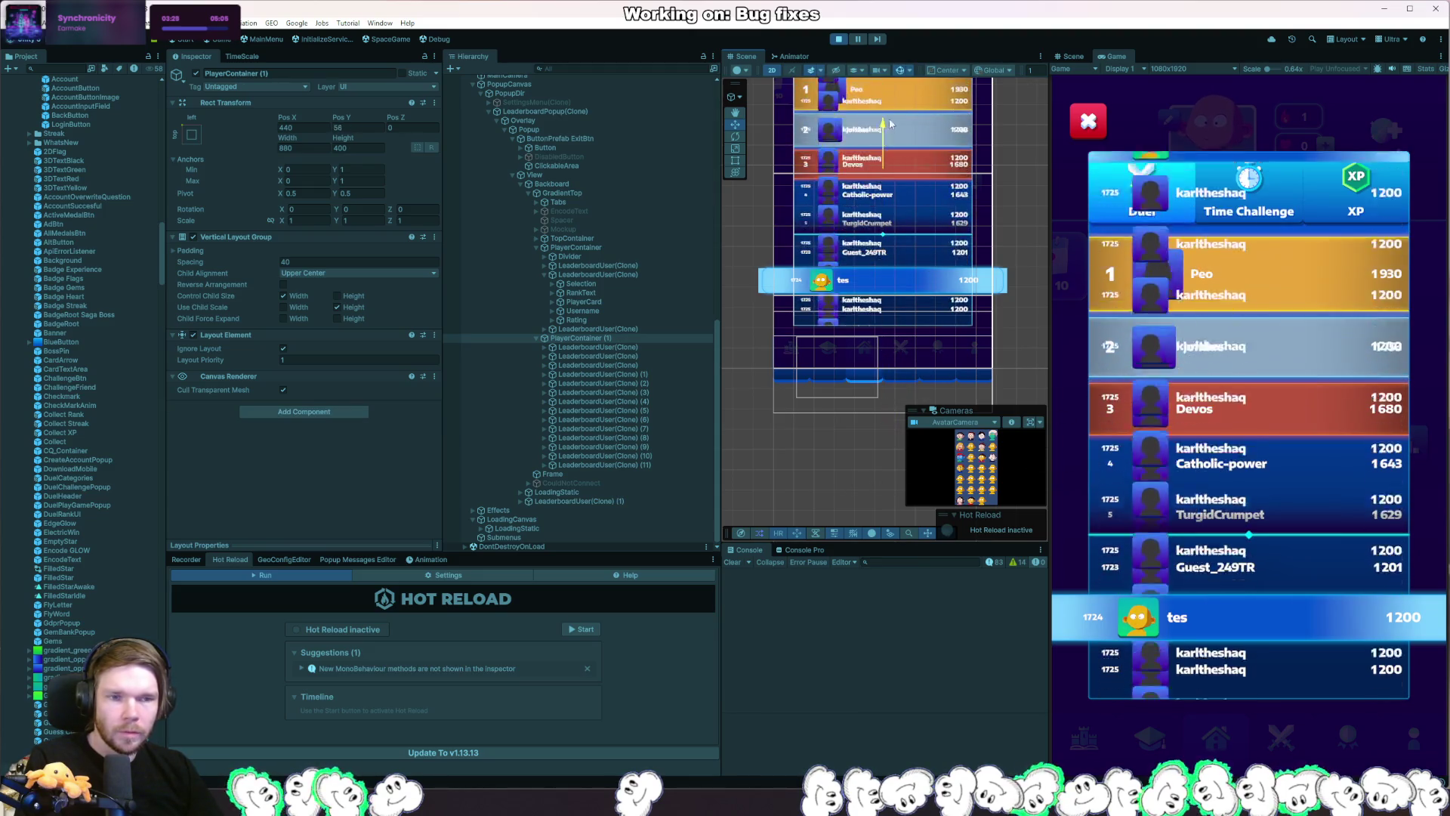
Add a Rect Mask 2D component to PlayerContainer (1) instead.
click(304, 412)
key(Down)
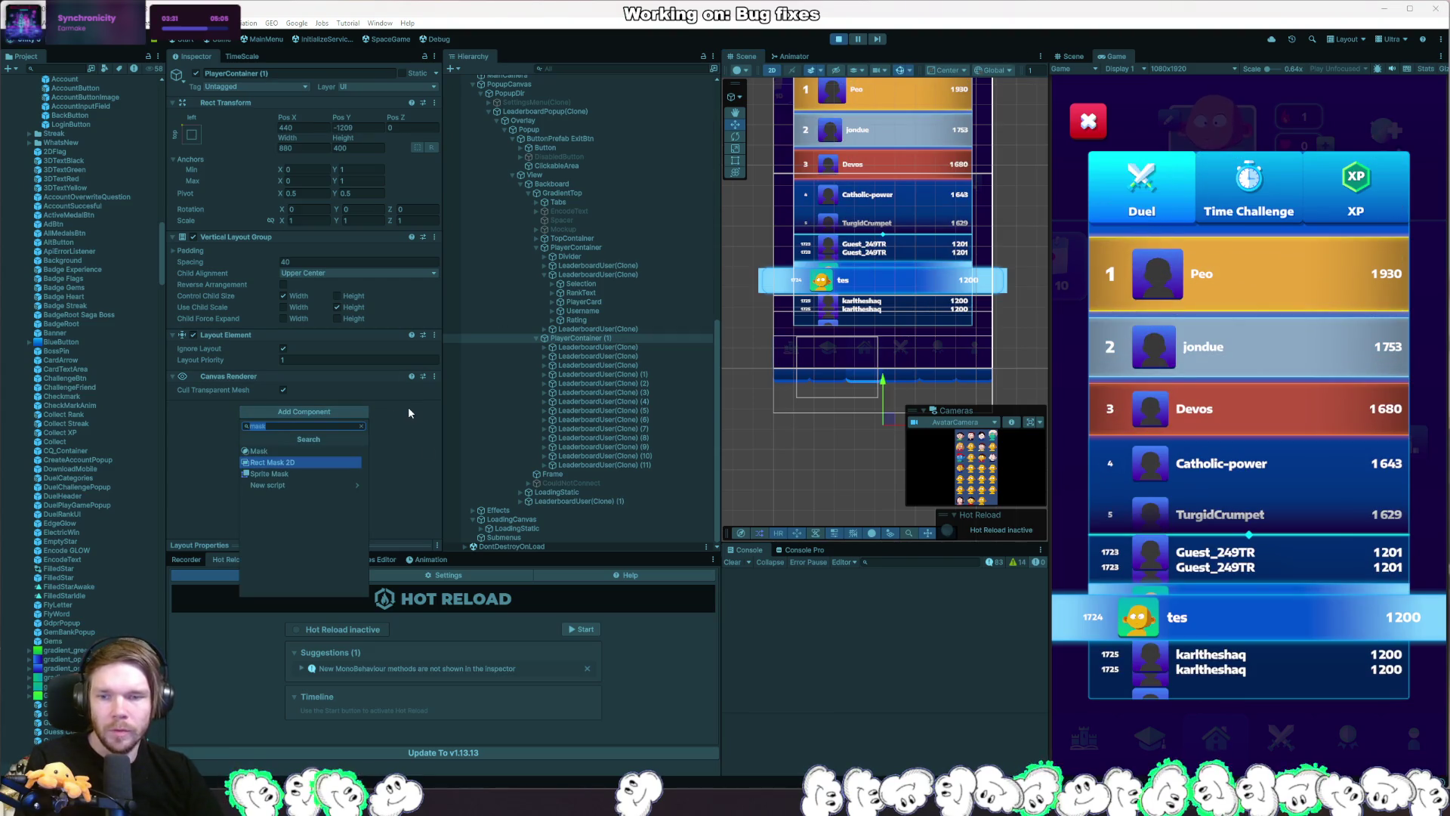
key(Return)
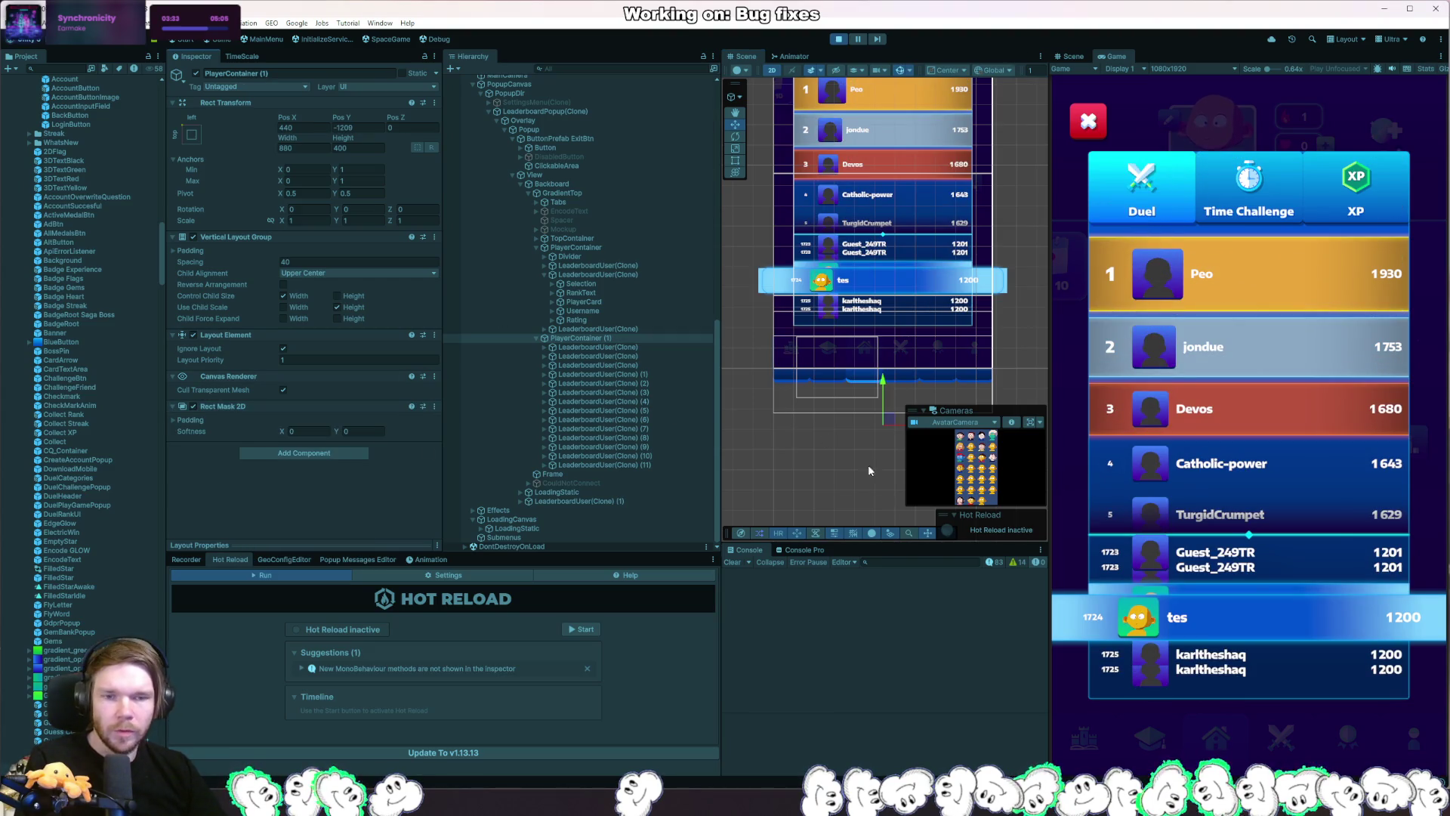
Expand the Rect Mask 2D padding, push Bottom to about -737, and raise the container to Y -1044.
mouse_move(882, 381)
mouse_down()
mouse_move(861, 163)
mouse_move(883, 453)
mouse_move(876, 340)
mouse_move(883, 381)
mouse_up()
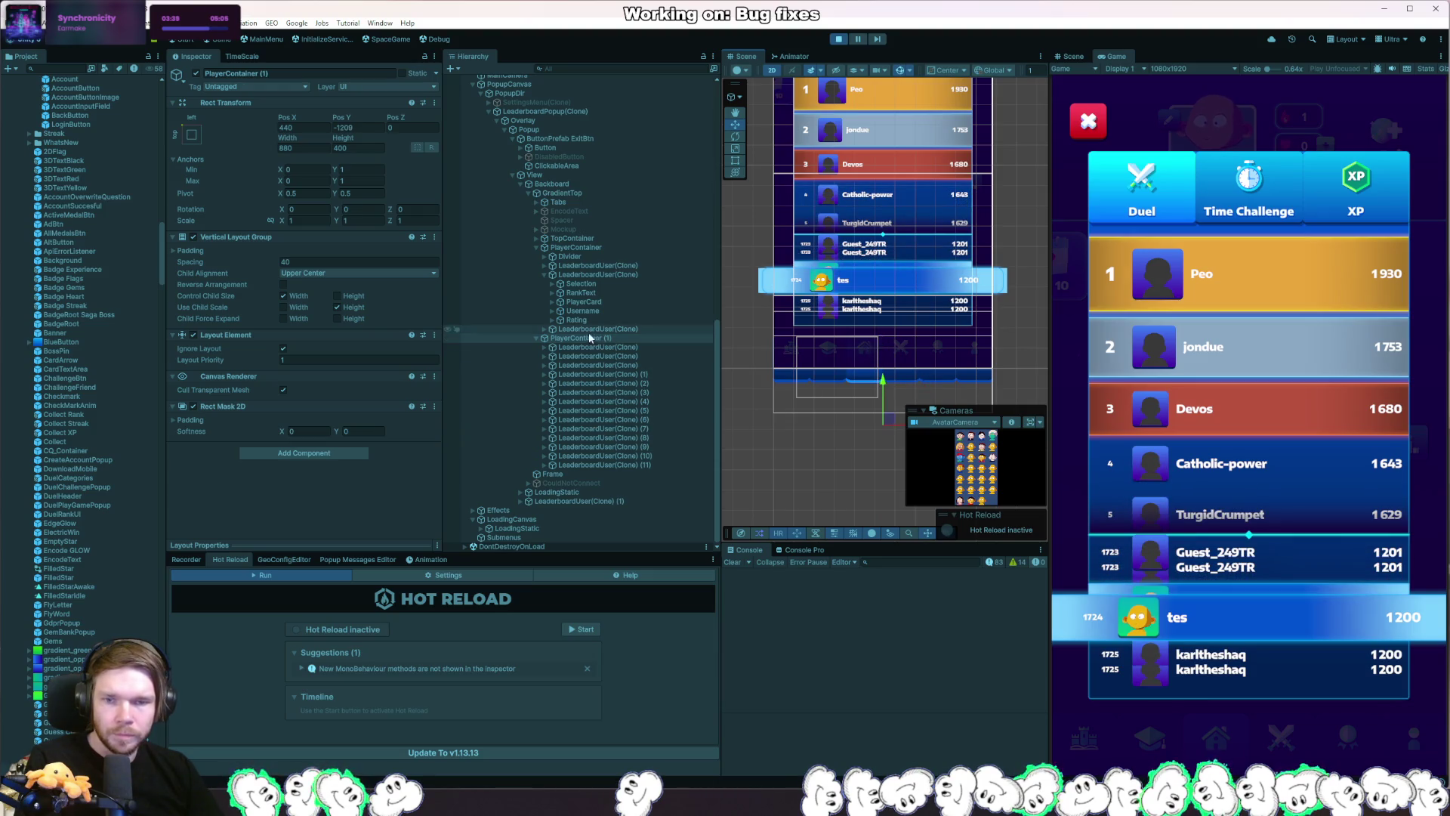
click(179, 420)
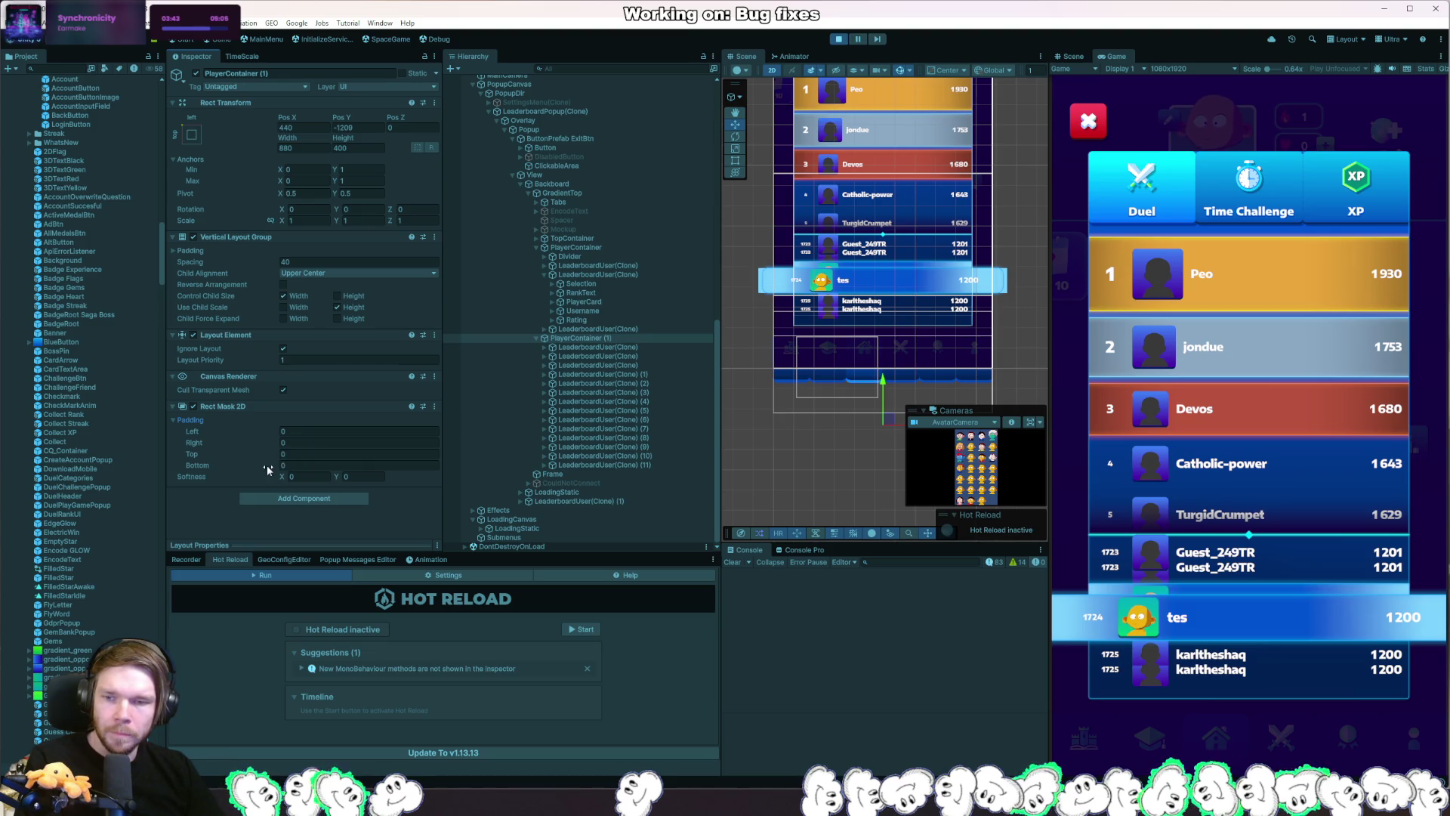
drag(268, 469, 175, 472)
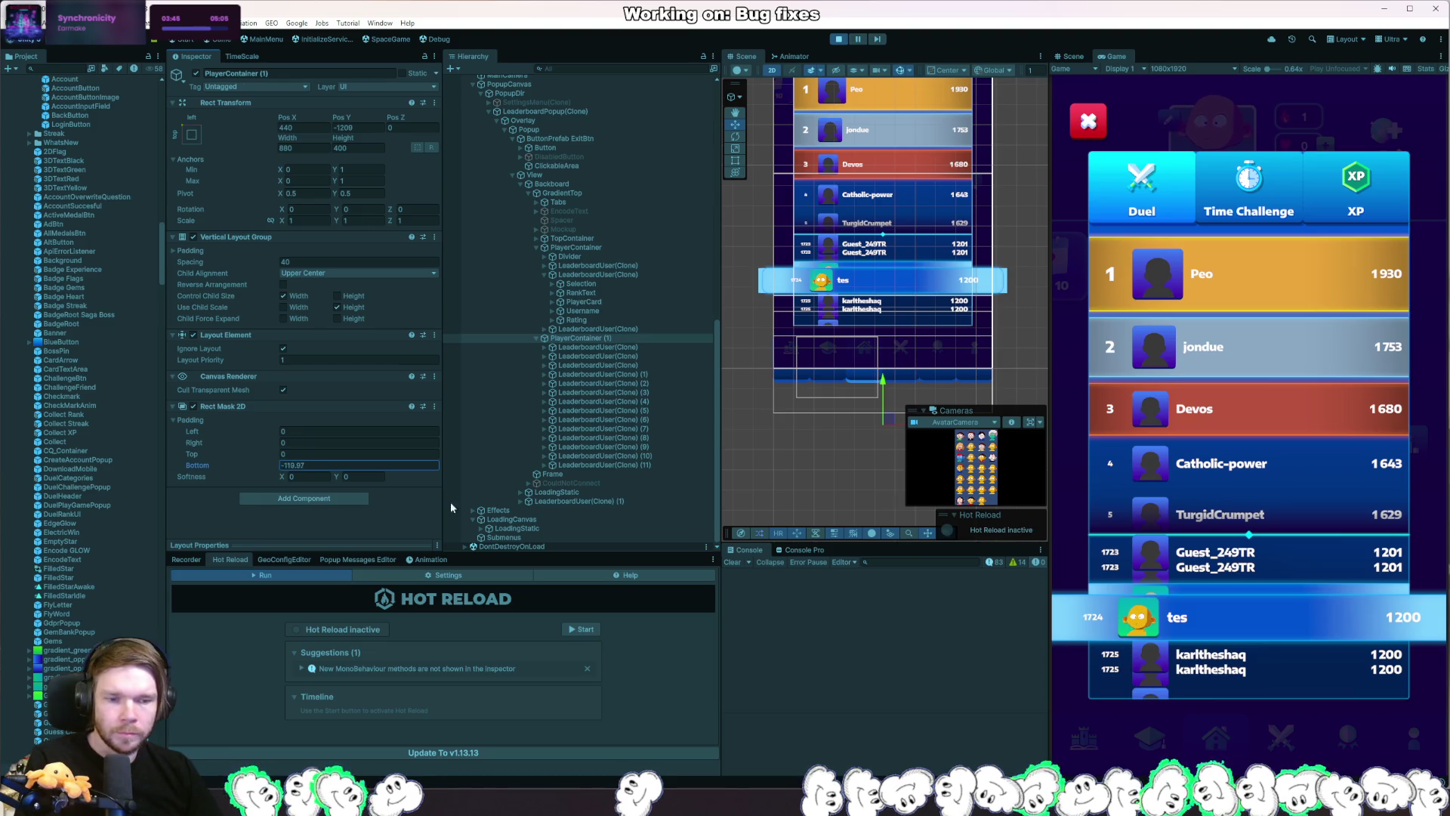
drag(451, 507, 376, 508)
drag(349, 258, 490, 179)
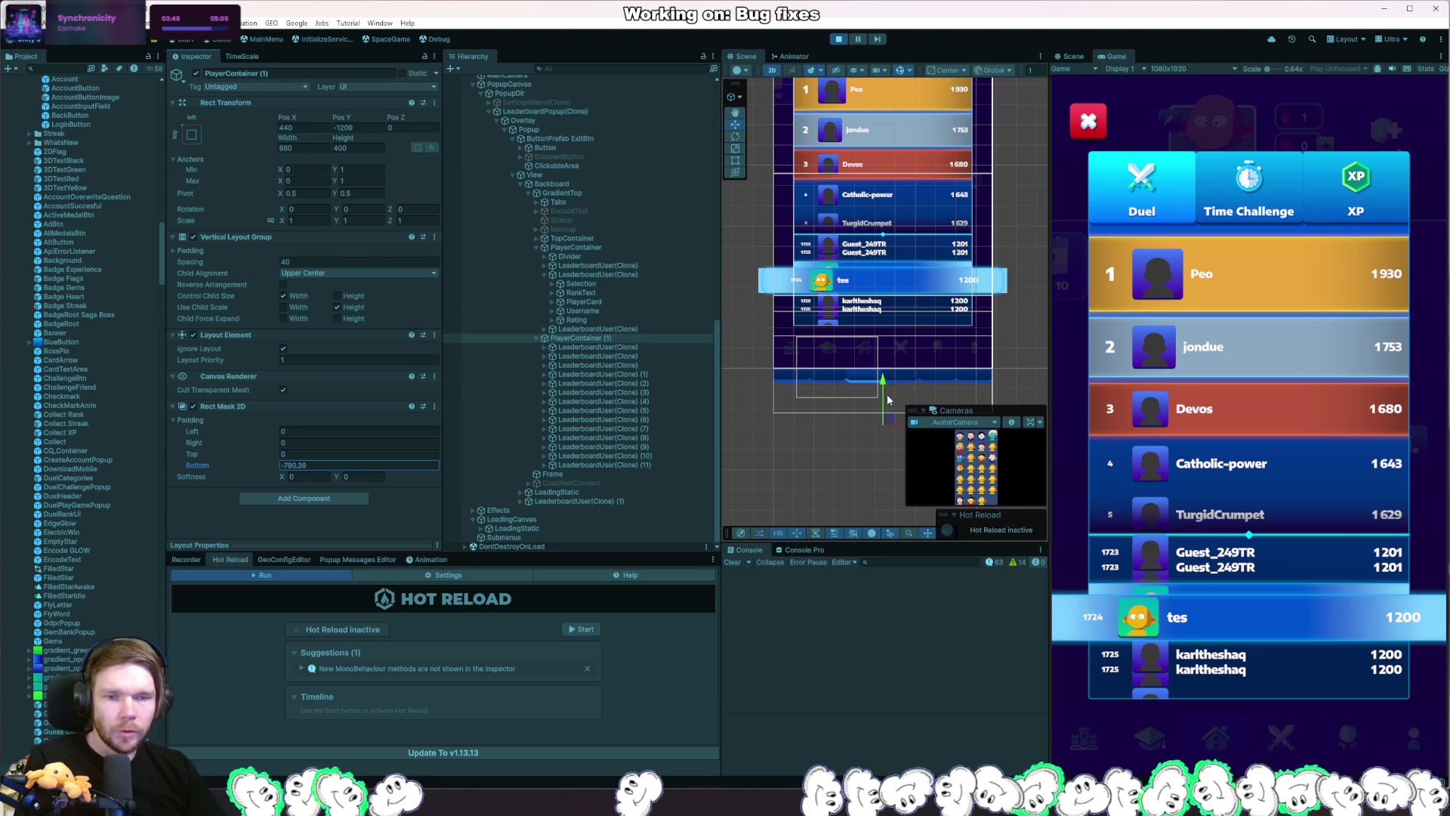
drag(883, 391, 882, 348)
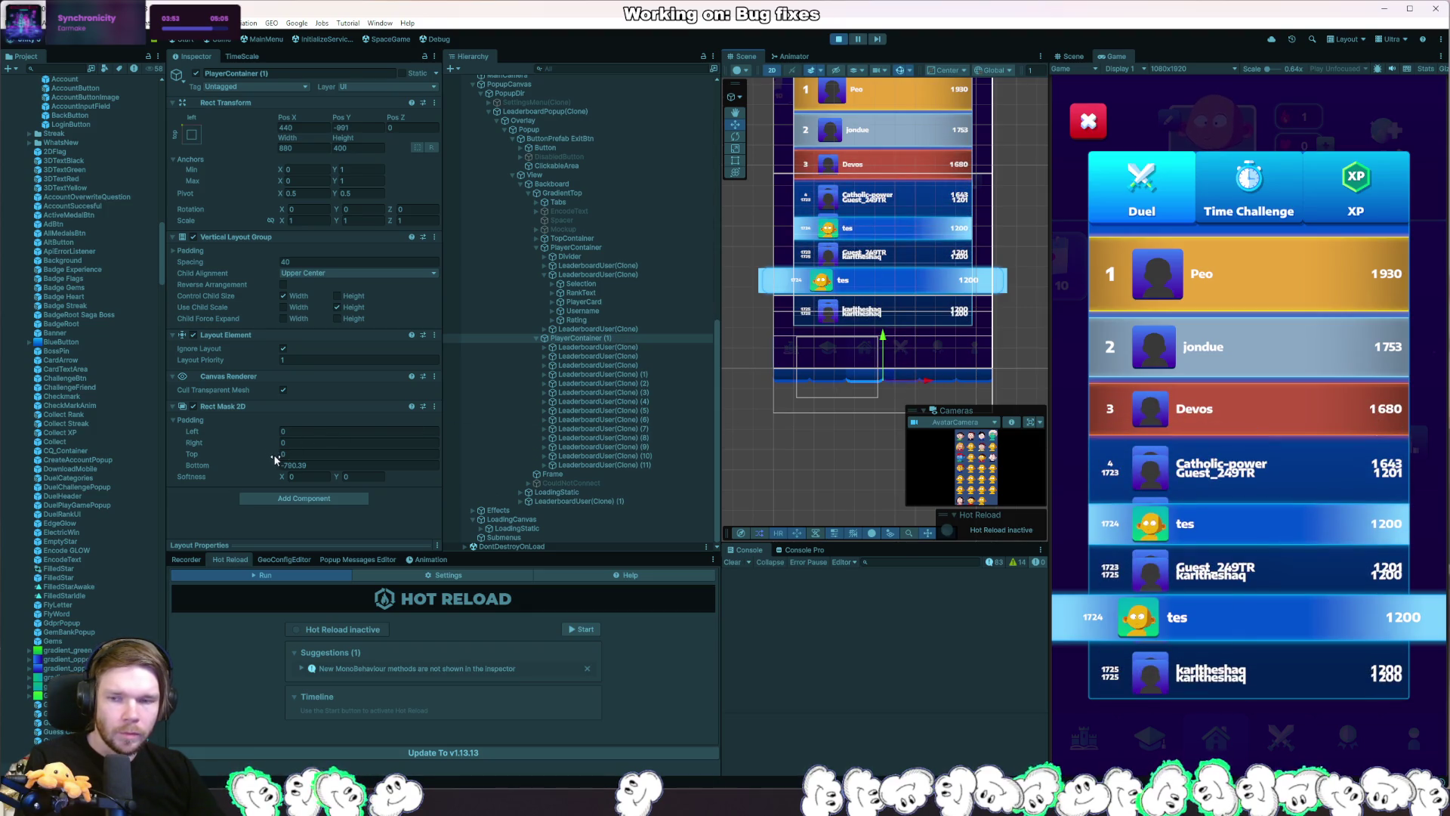
Scrub the Top padding up to about 260 to clip the upper rows.
drag(274, 455, 2, 460)
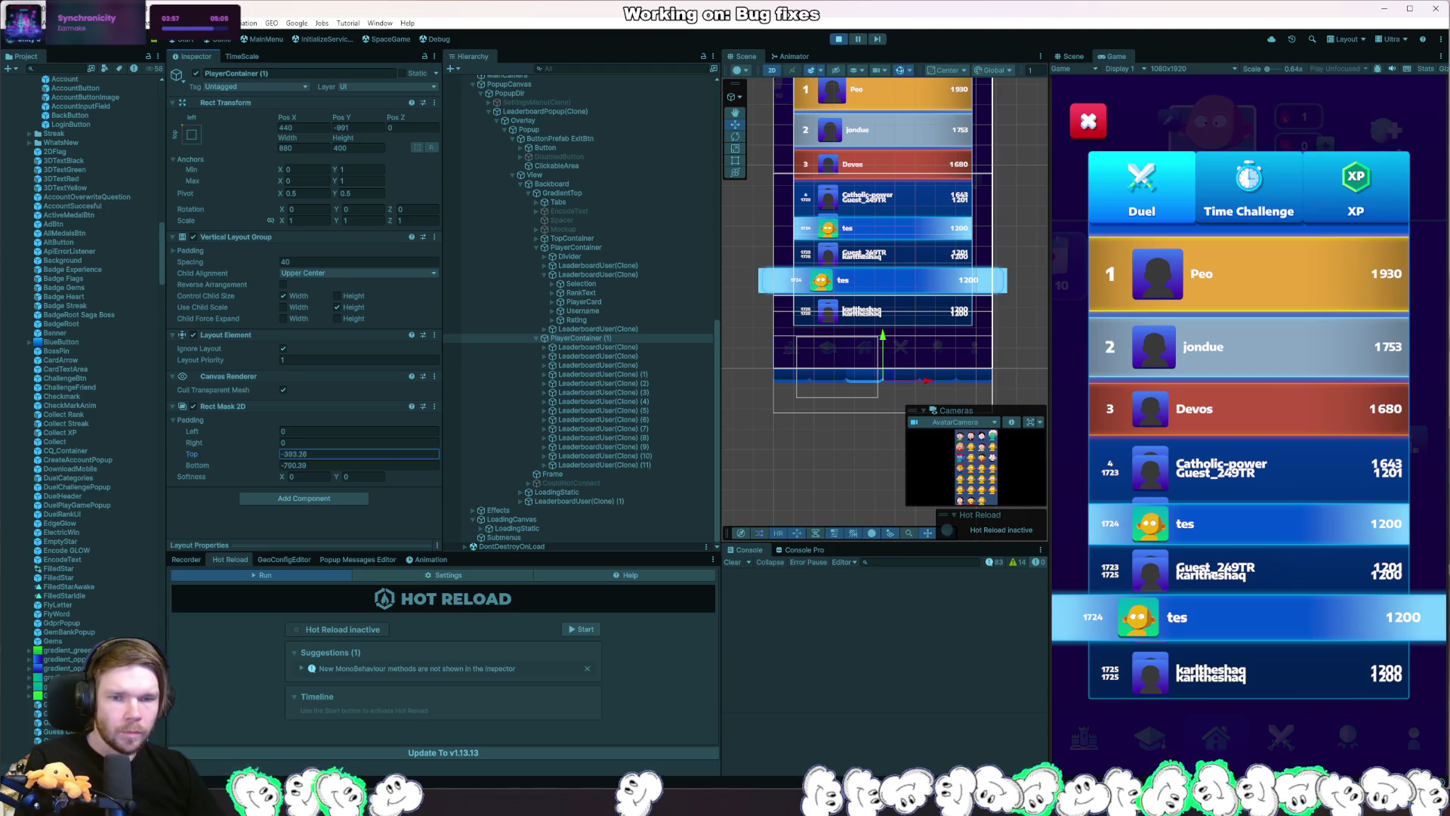
drag(679, 437, 1449, 699)
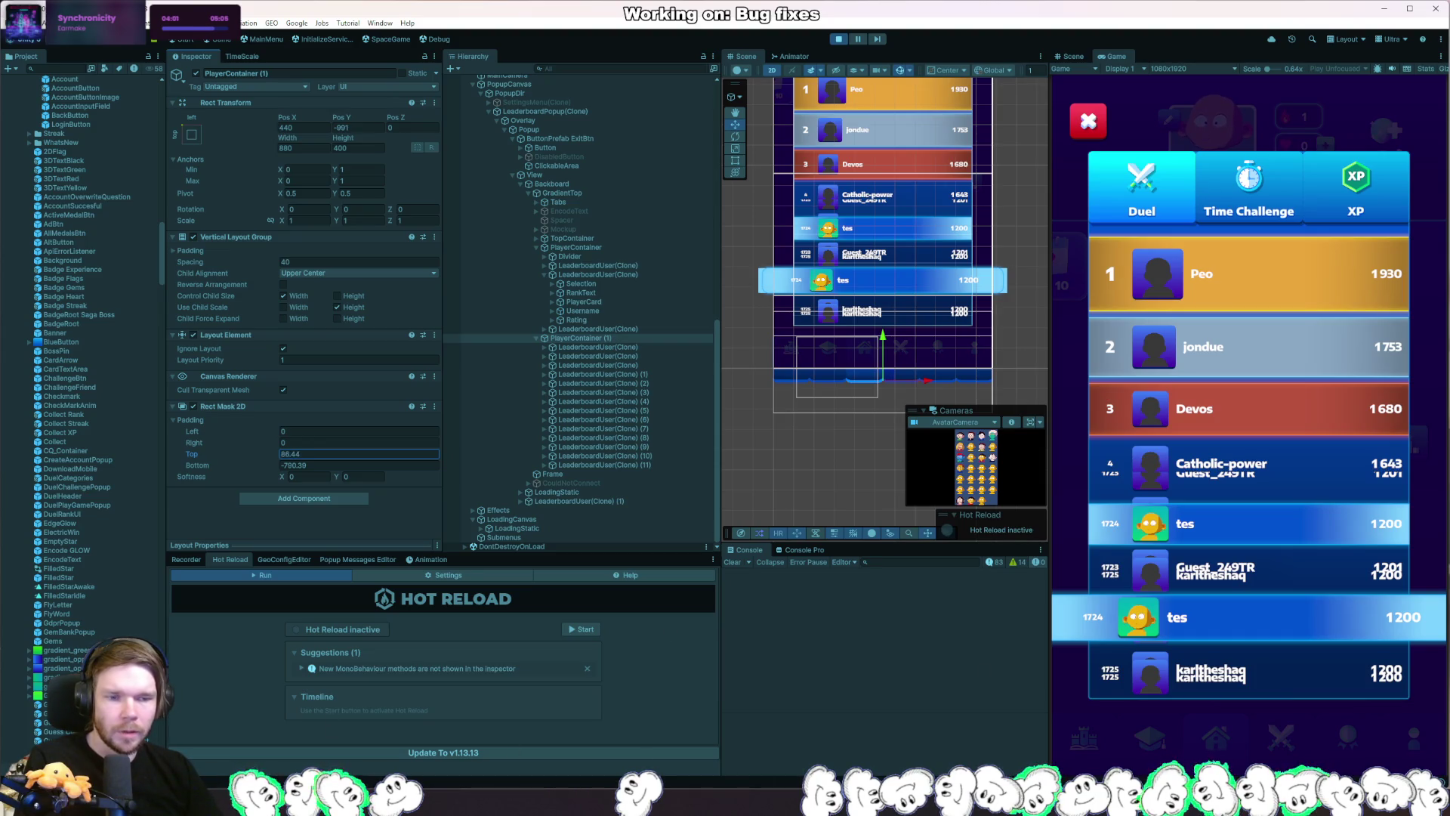
mouse_move(192, 454)
mouse_down()
mouse_move(297, 454)
mouse_move(281, 454)
mouse_up()
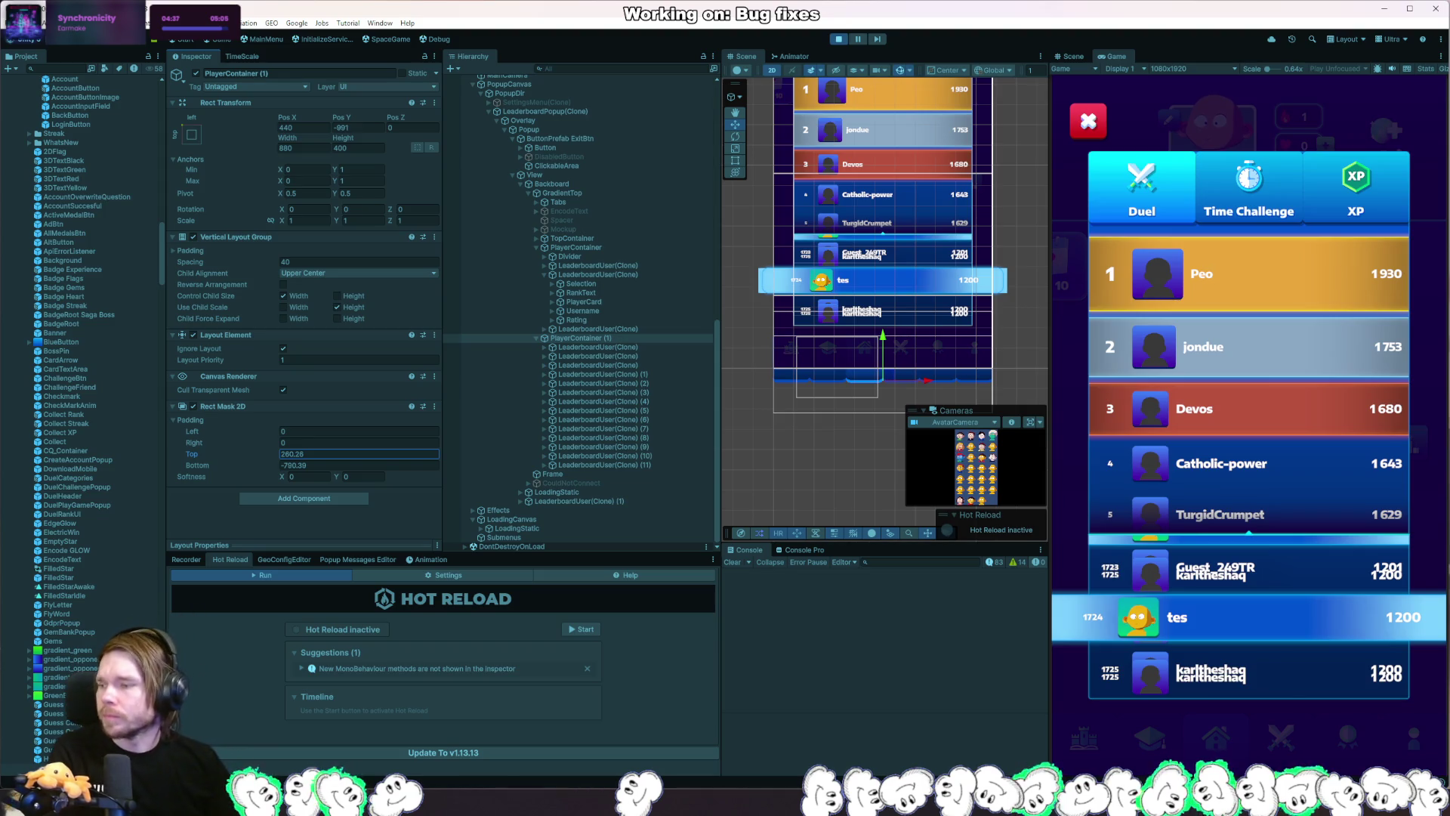
Commit the 260.26 Top padding and switch over to Rider.
key(Return)
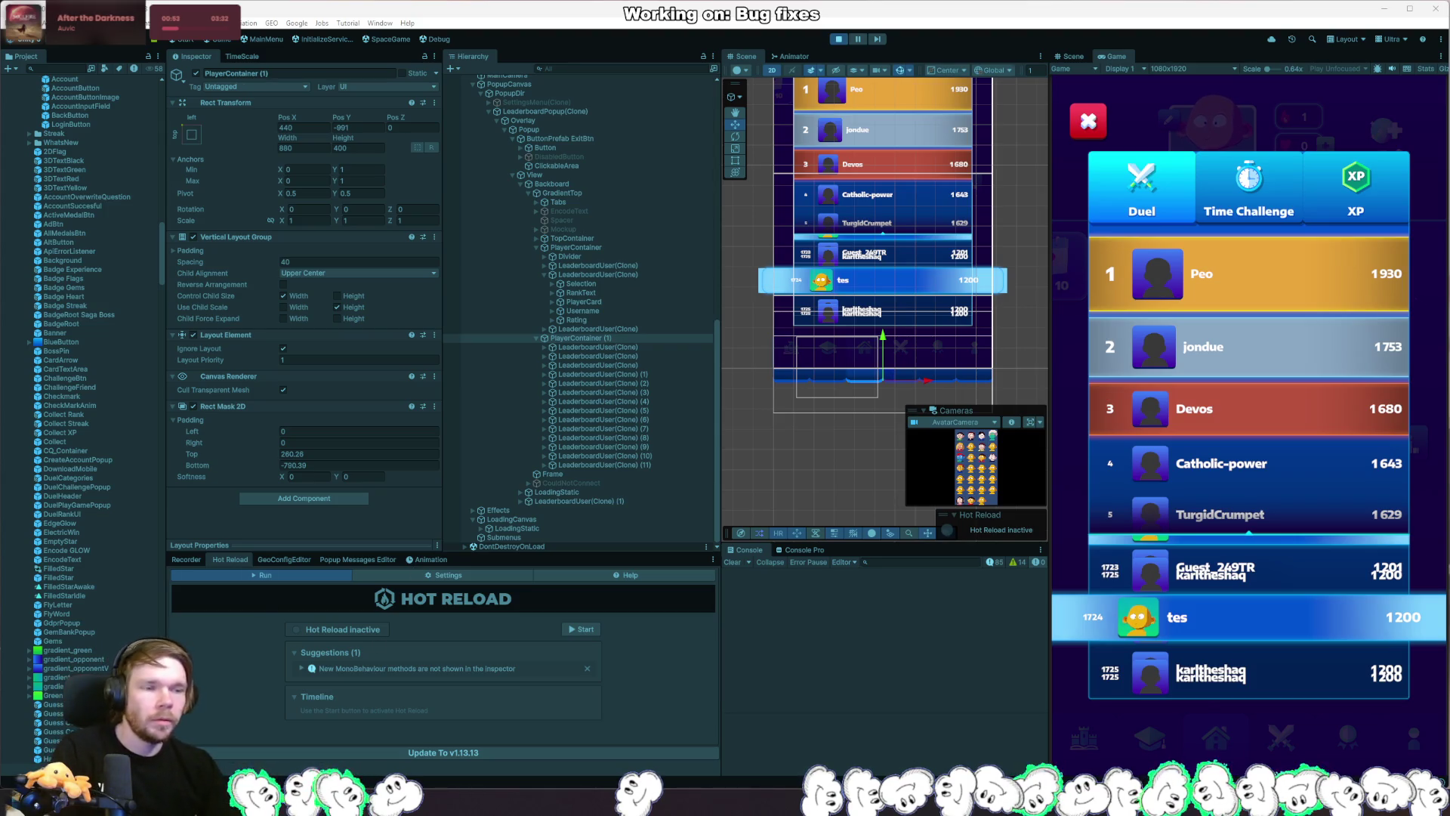
key(alt+Tab)
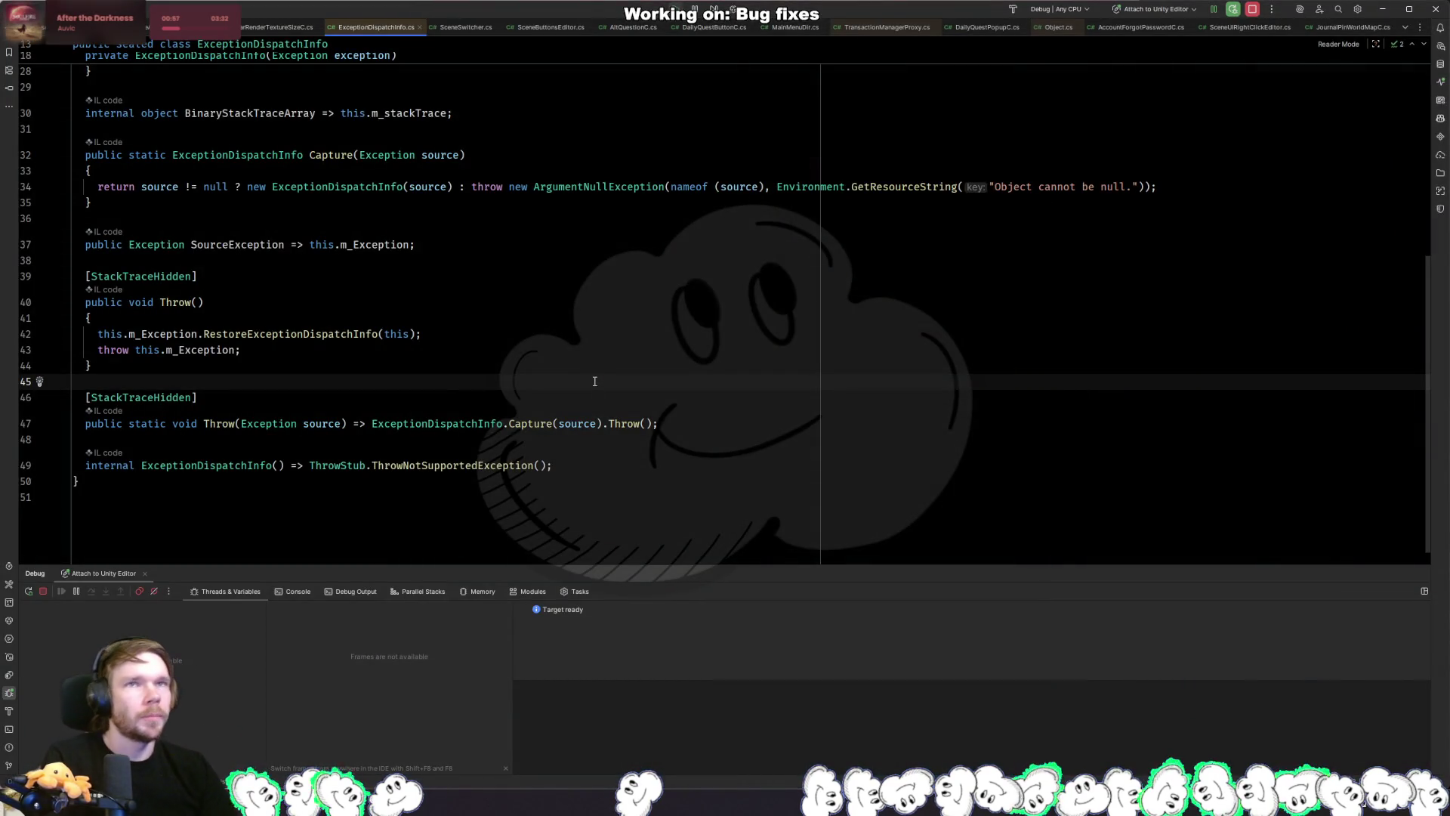
Find GeoApiUtilLeaderboards.cs via file search and open it at GetDuelRankLeaderboard.
key(ctrl+shift+n)
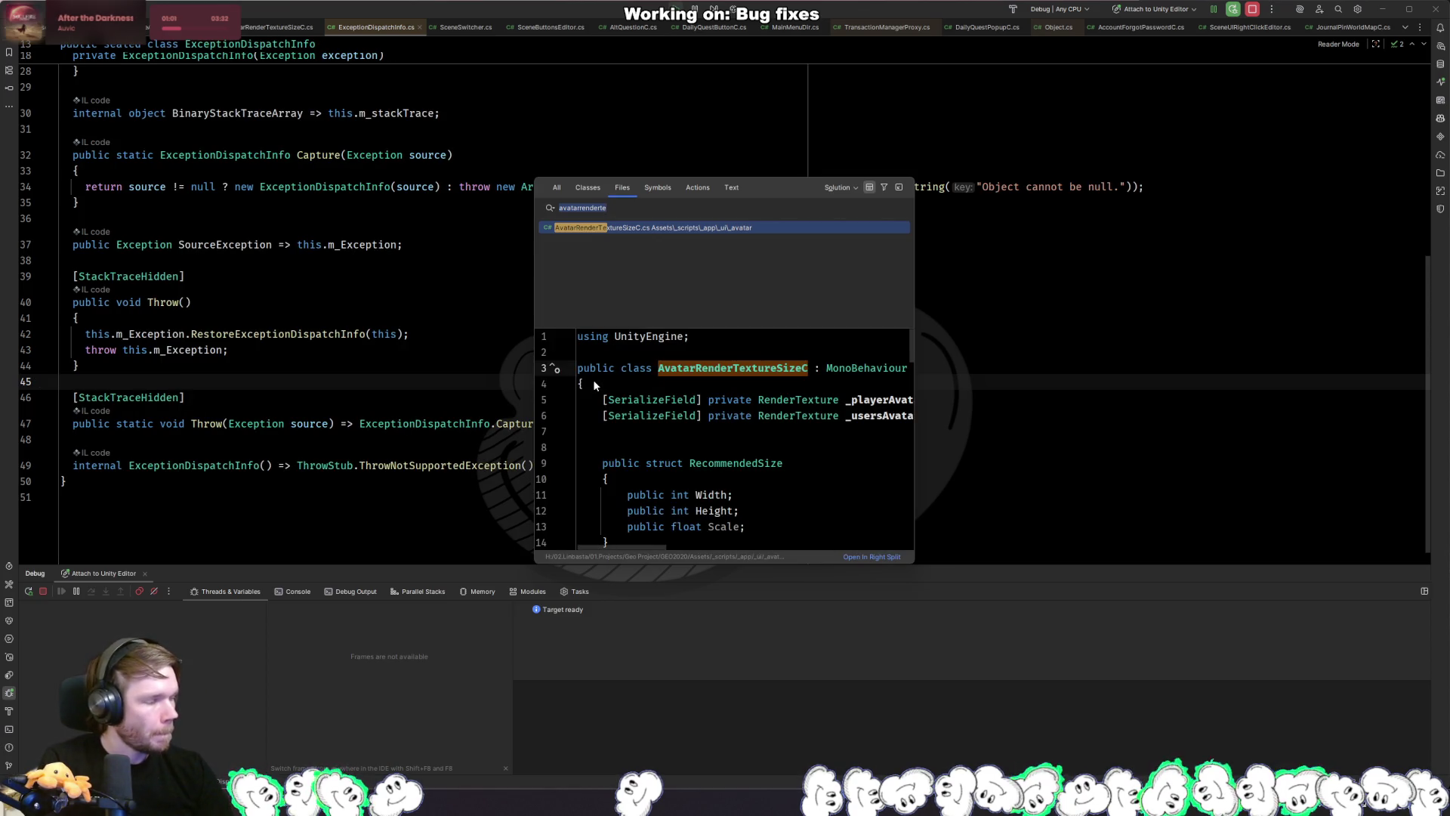
text(leaderboard)
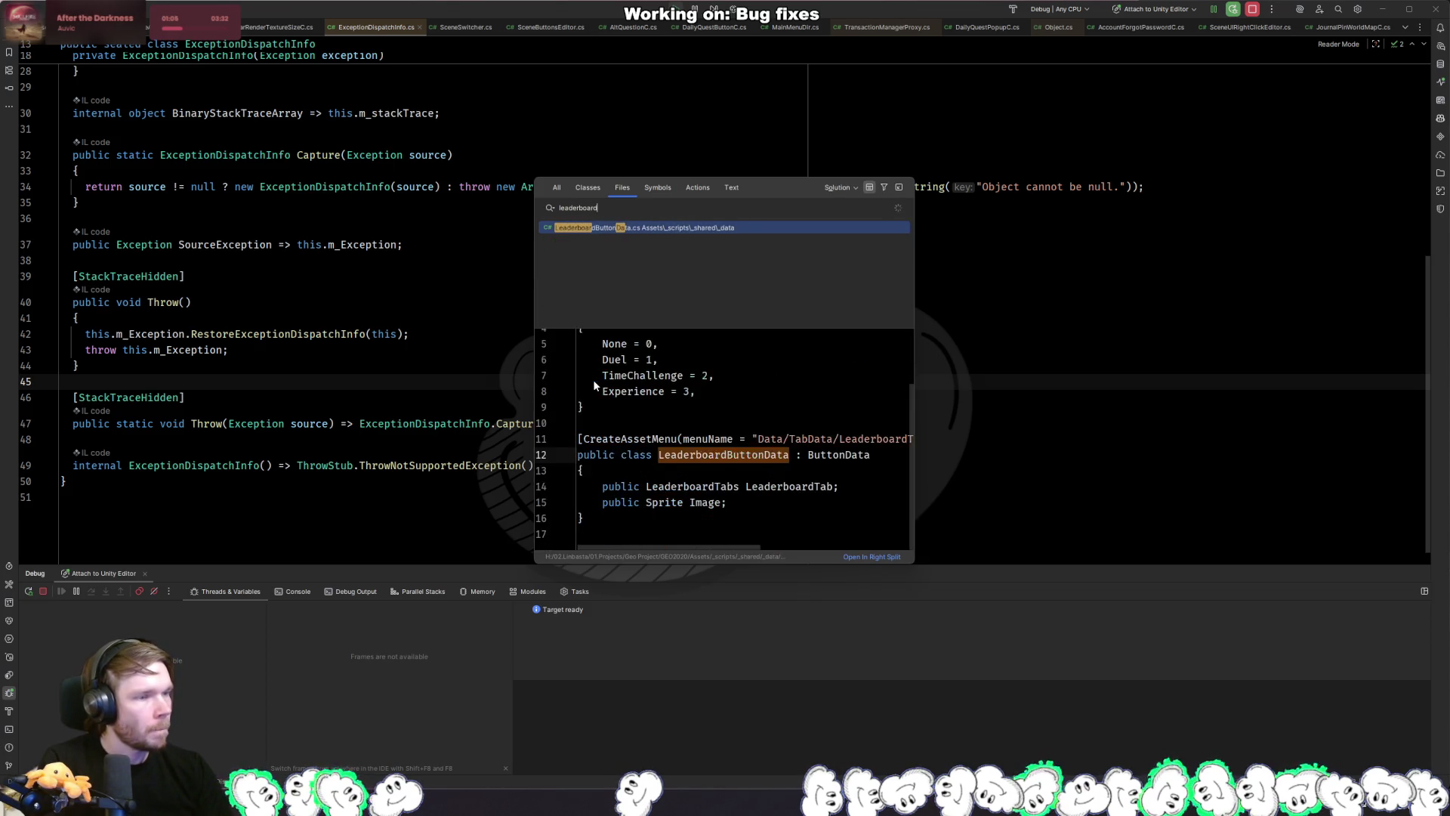
key(BackSpace)
key(BackSpace)
key(Home)
text(api)
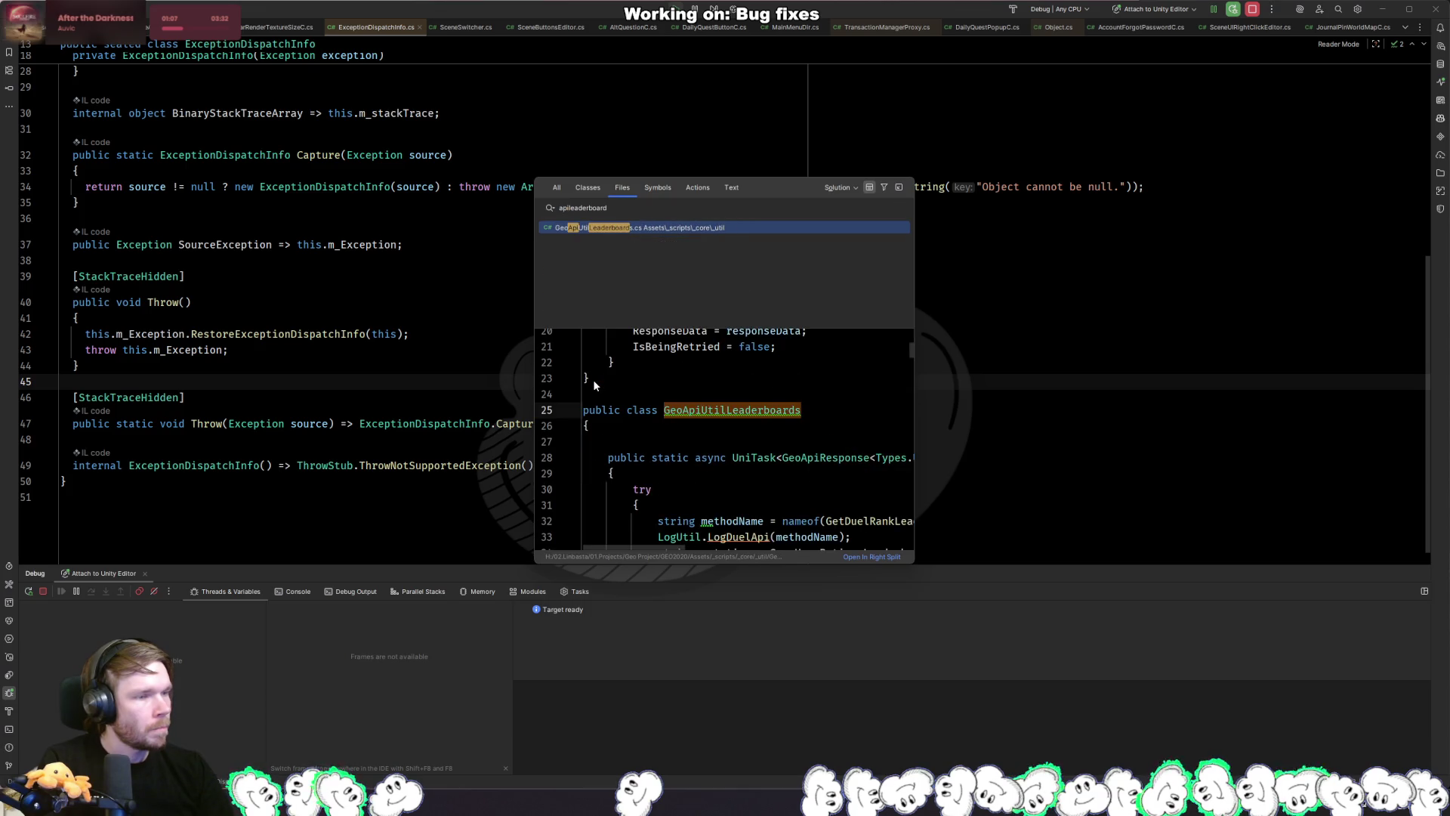
key(Return)
scroll(592, 379, down, 7)
scroll(541, 368, up, 5)
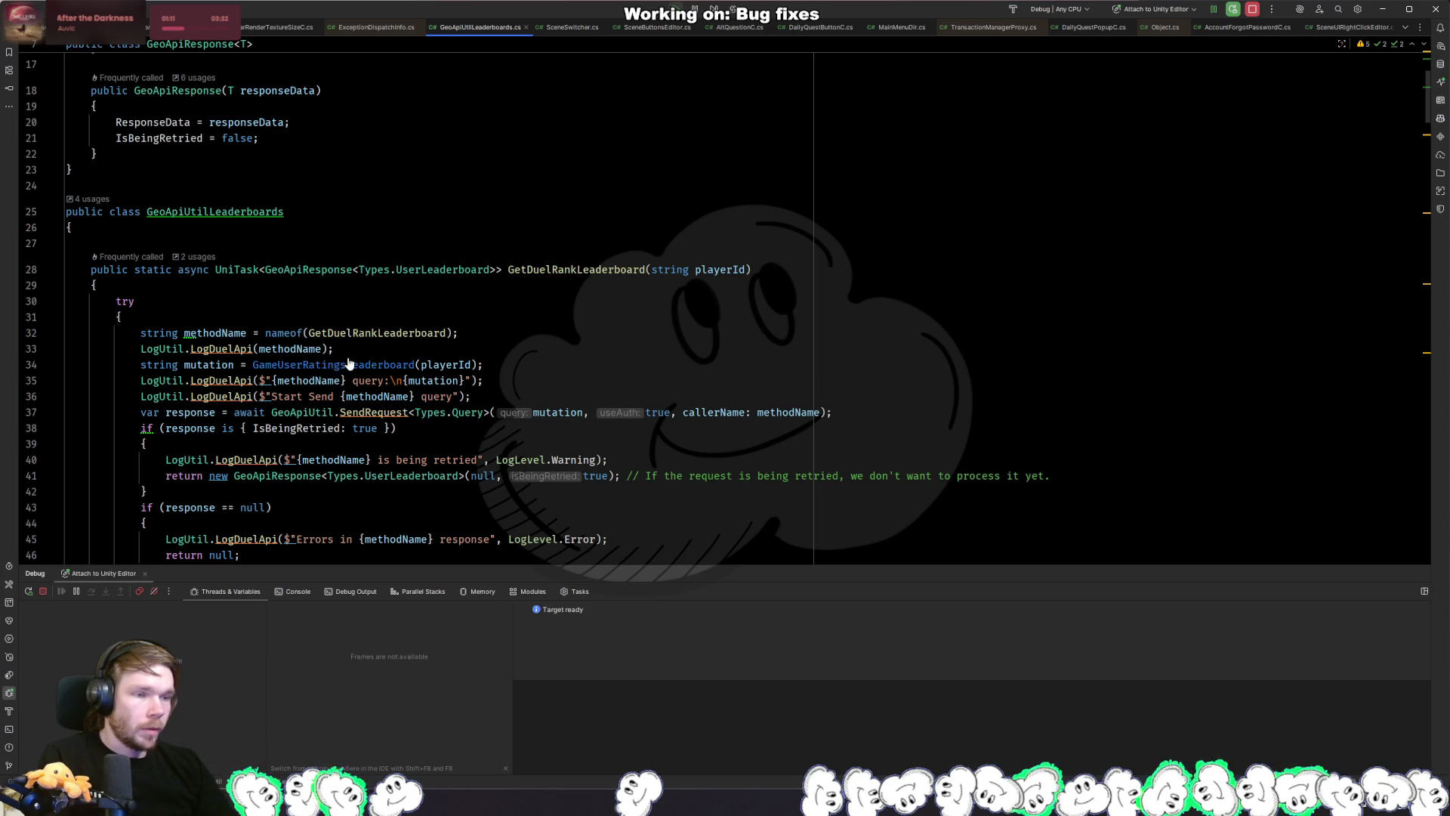
ctrl+click(332, 365)
scroll(496, 355, down, 4)
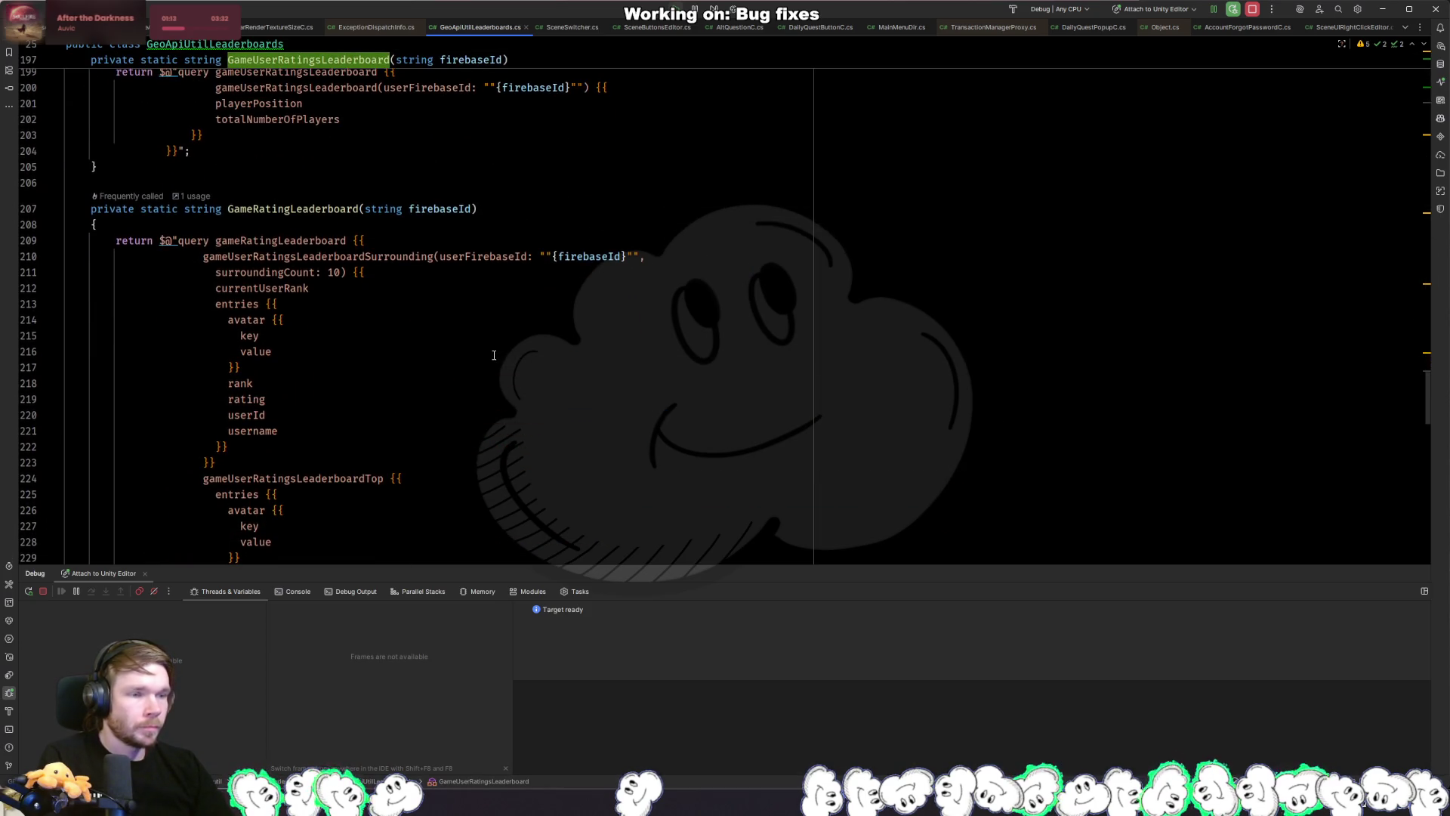
click(340, 273)
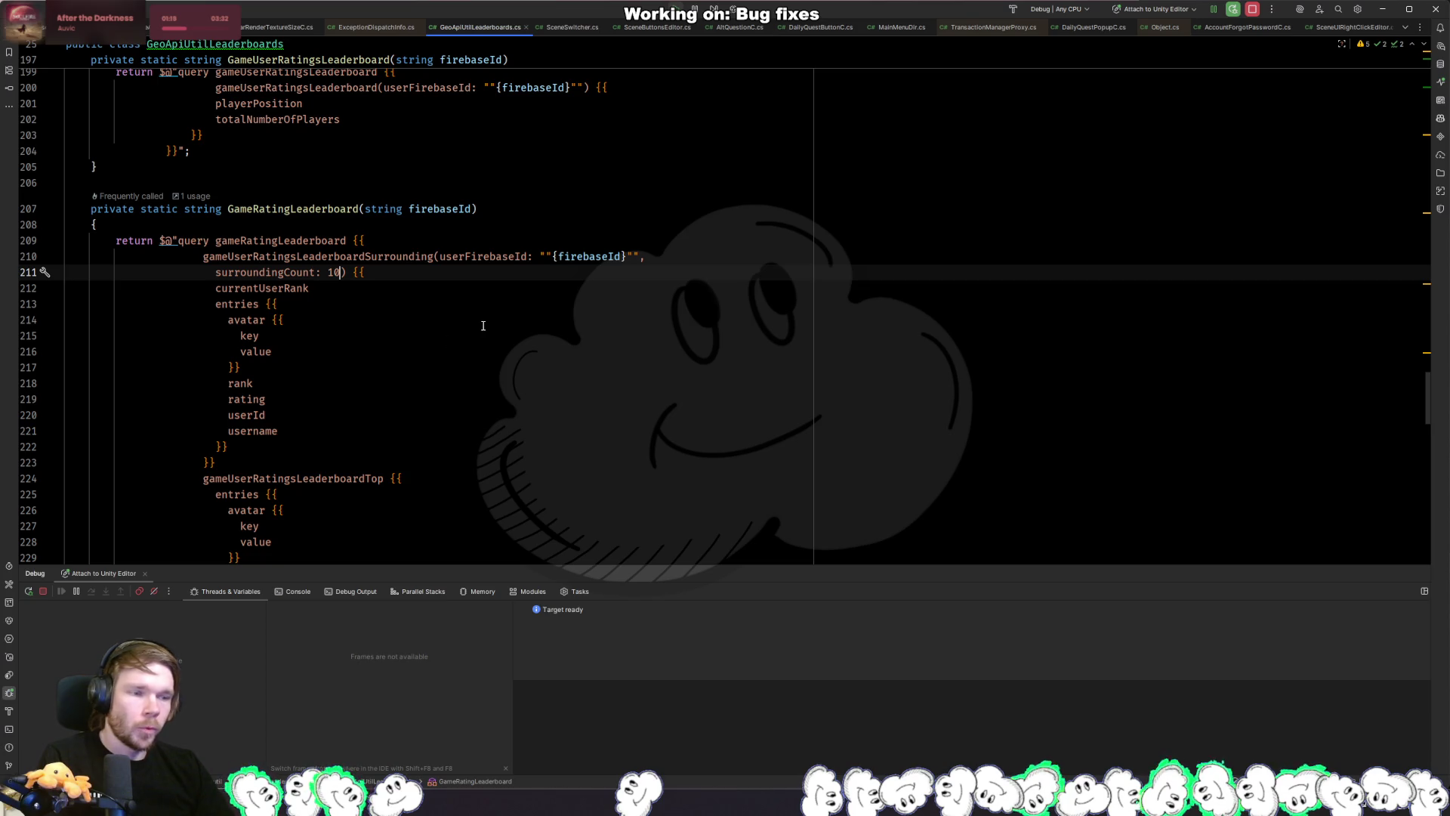
scroll(444, 332, down, 10)
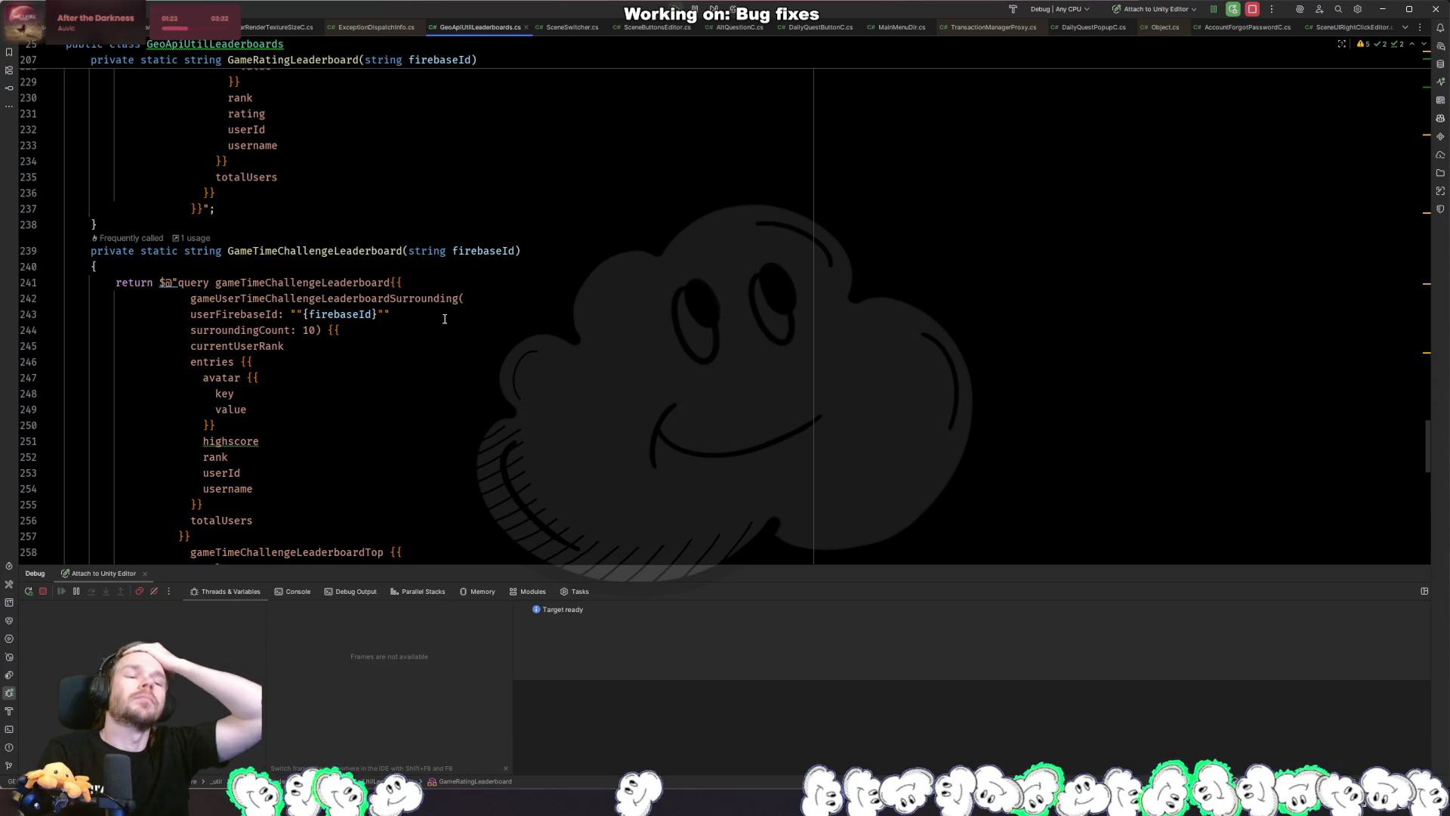
scroll(445, 319, down, 18)
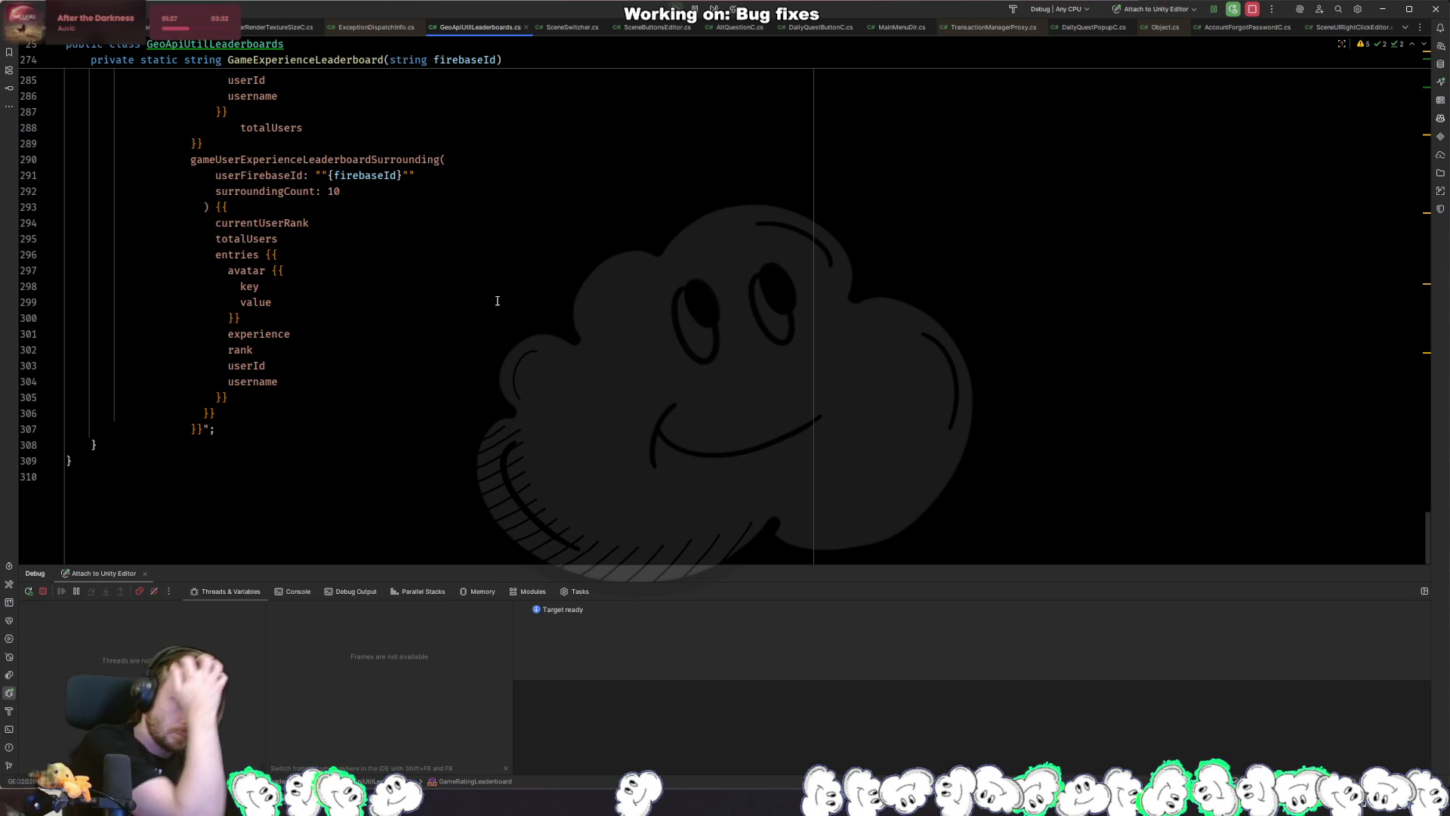
scroll(493, 309, up, 15)
scroll(491, 295, up, 18)
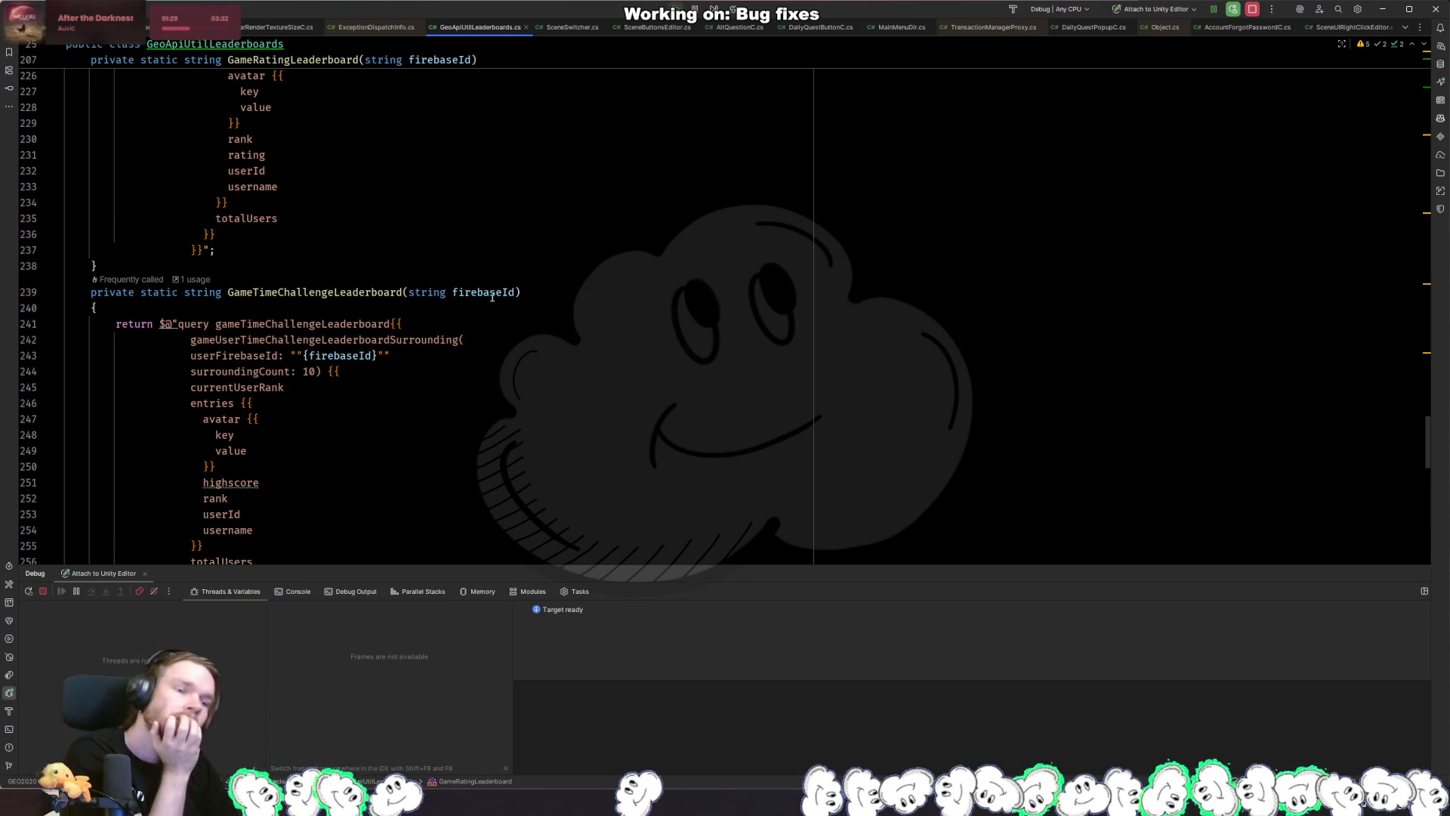
scroll(483, 296, up, 20)
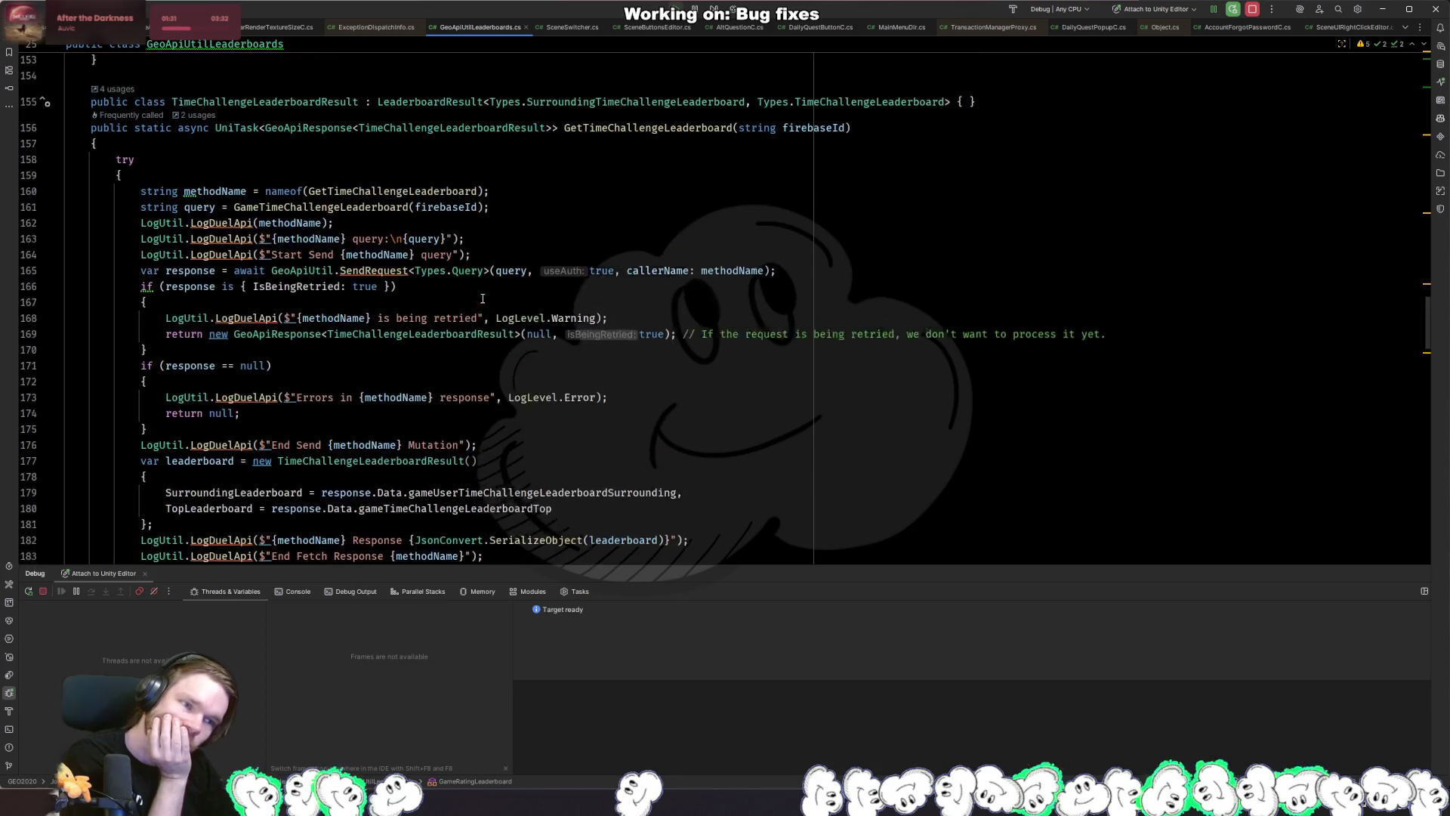
scroll(482, 299, up, 20)
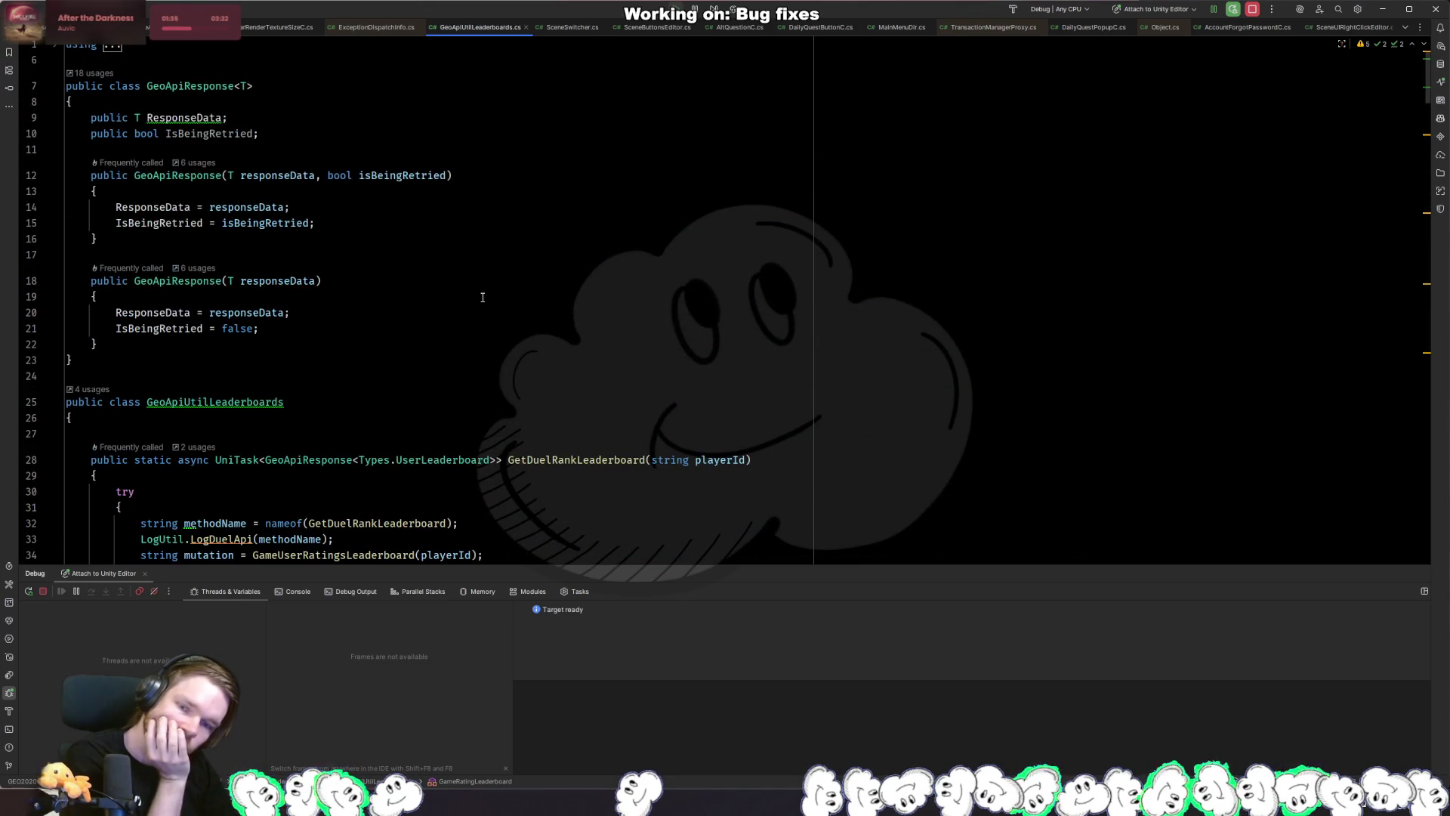
scroll(483, 297, down, 17)
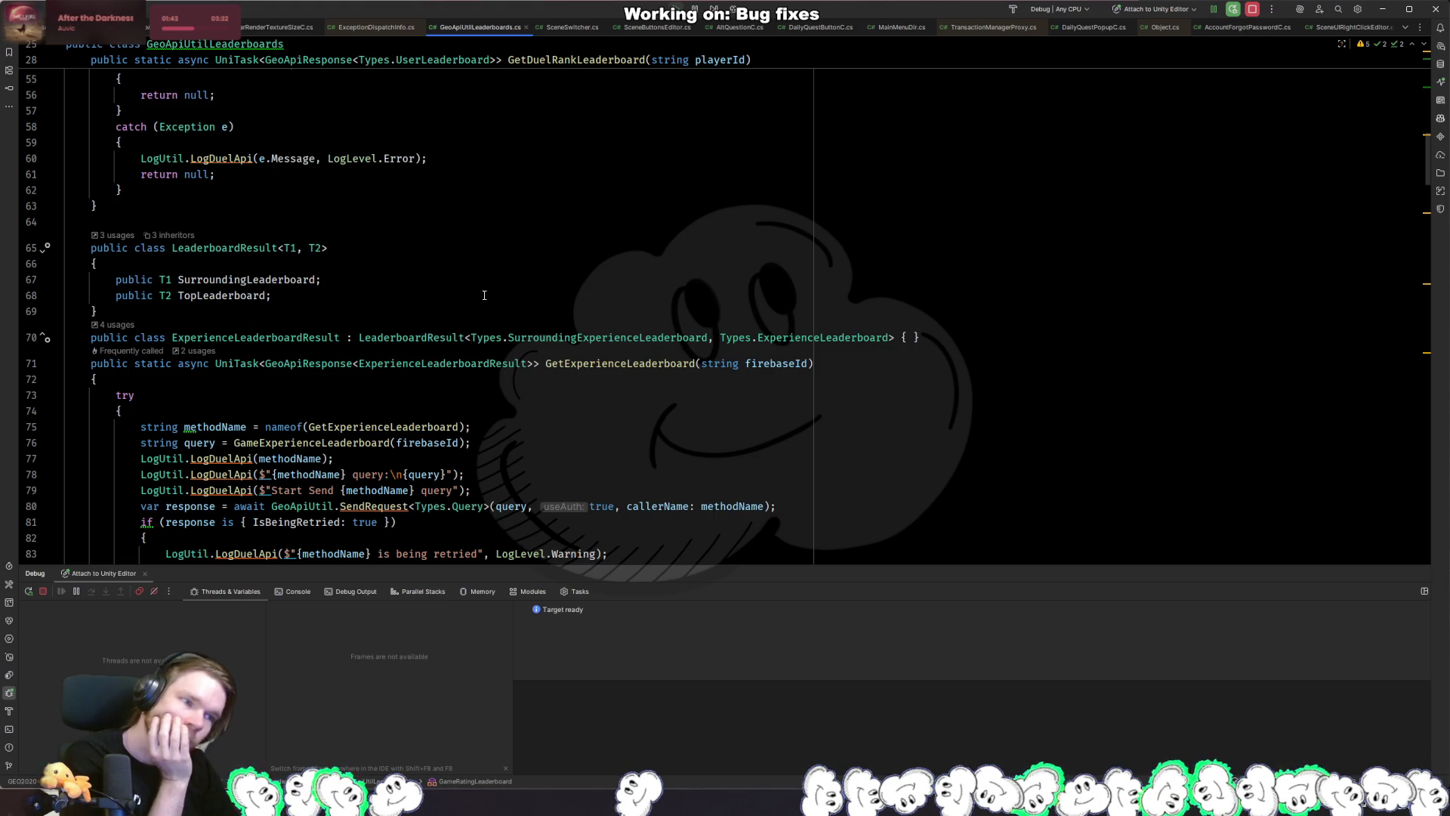
scroll(484, 294, down, 4)
scroll(484, 295, down, 14)
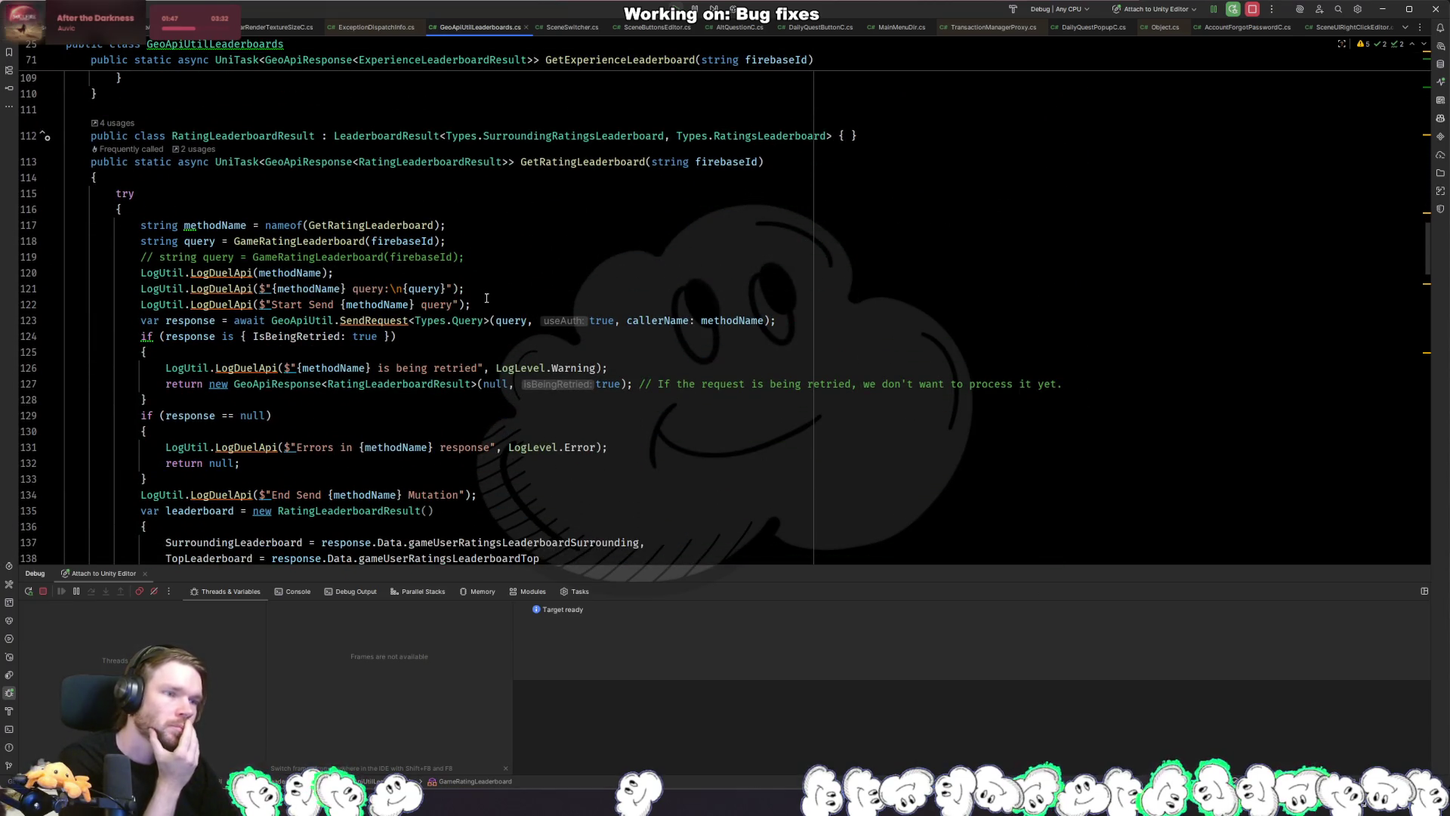
click(545, 303)
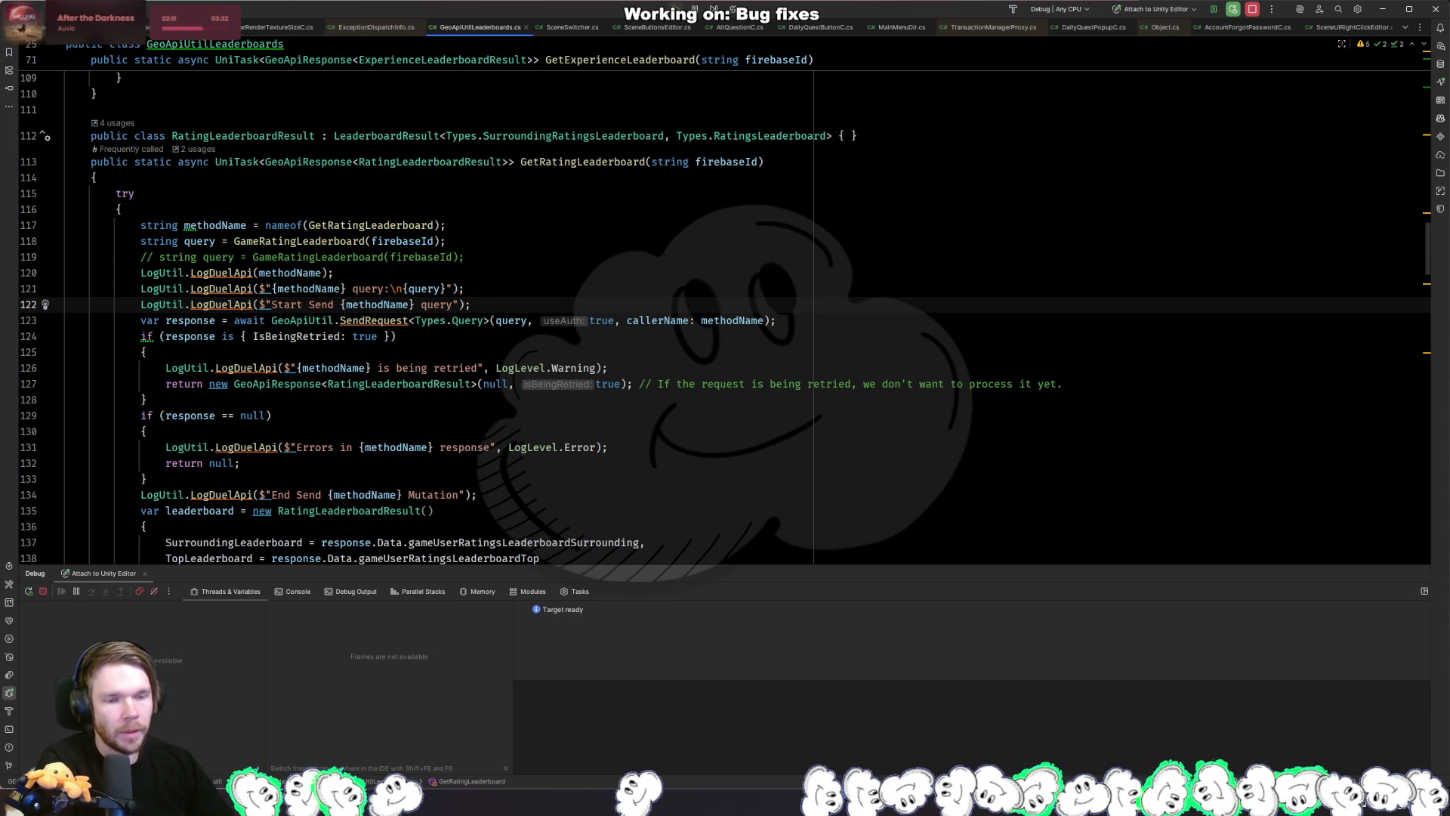
Switch from Rider to the Unity Editor to check the running Duel leaderboard popup.
key(alt+Tab)
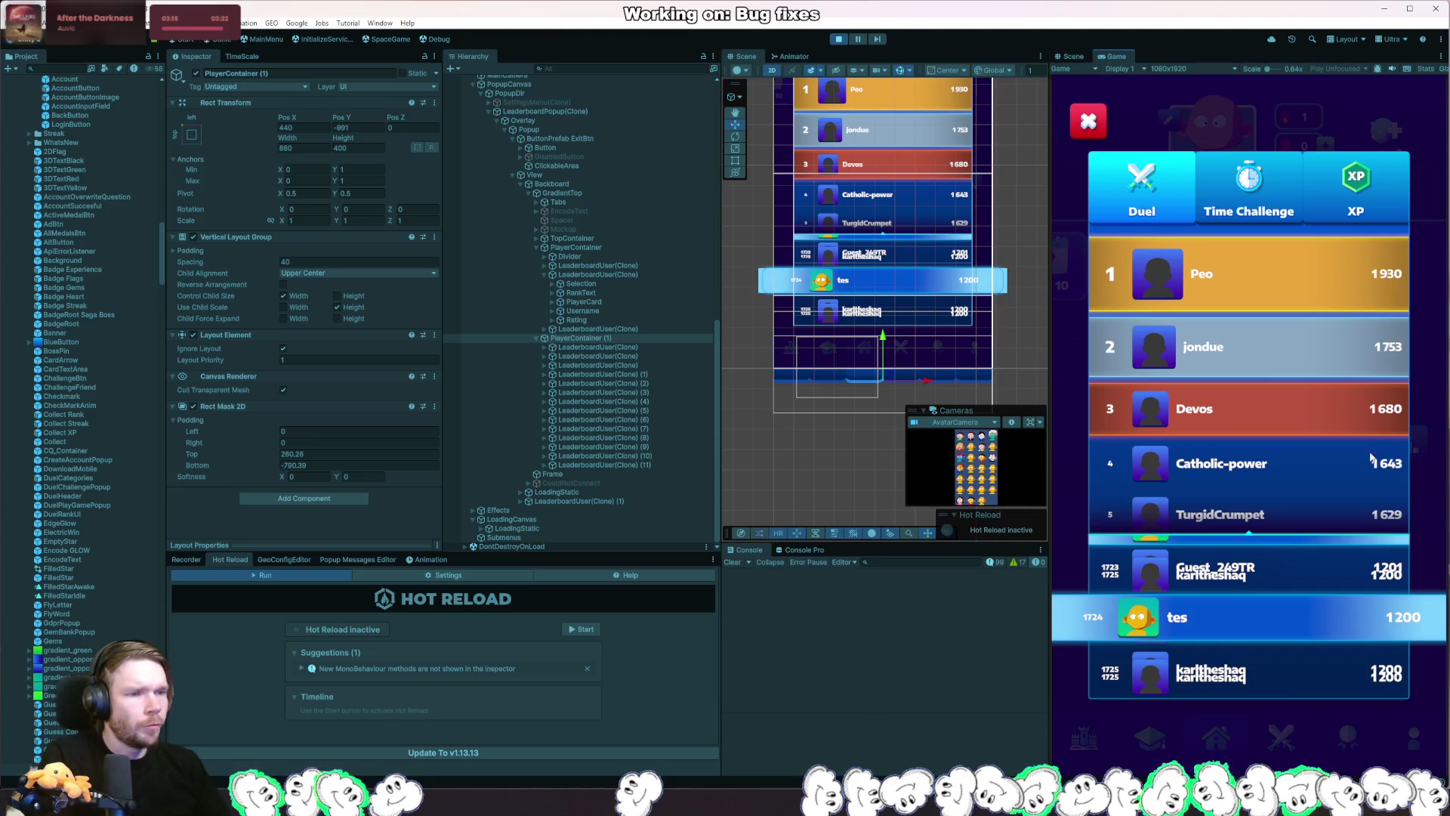
Back in Rider, jump from GetRatingLeaderboard to its usage in LeaderboardPopupC.cs.
key(alt+Tab)
click(605, 161)
ctrl+click(604, 162)
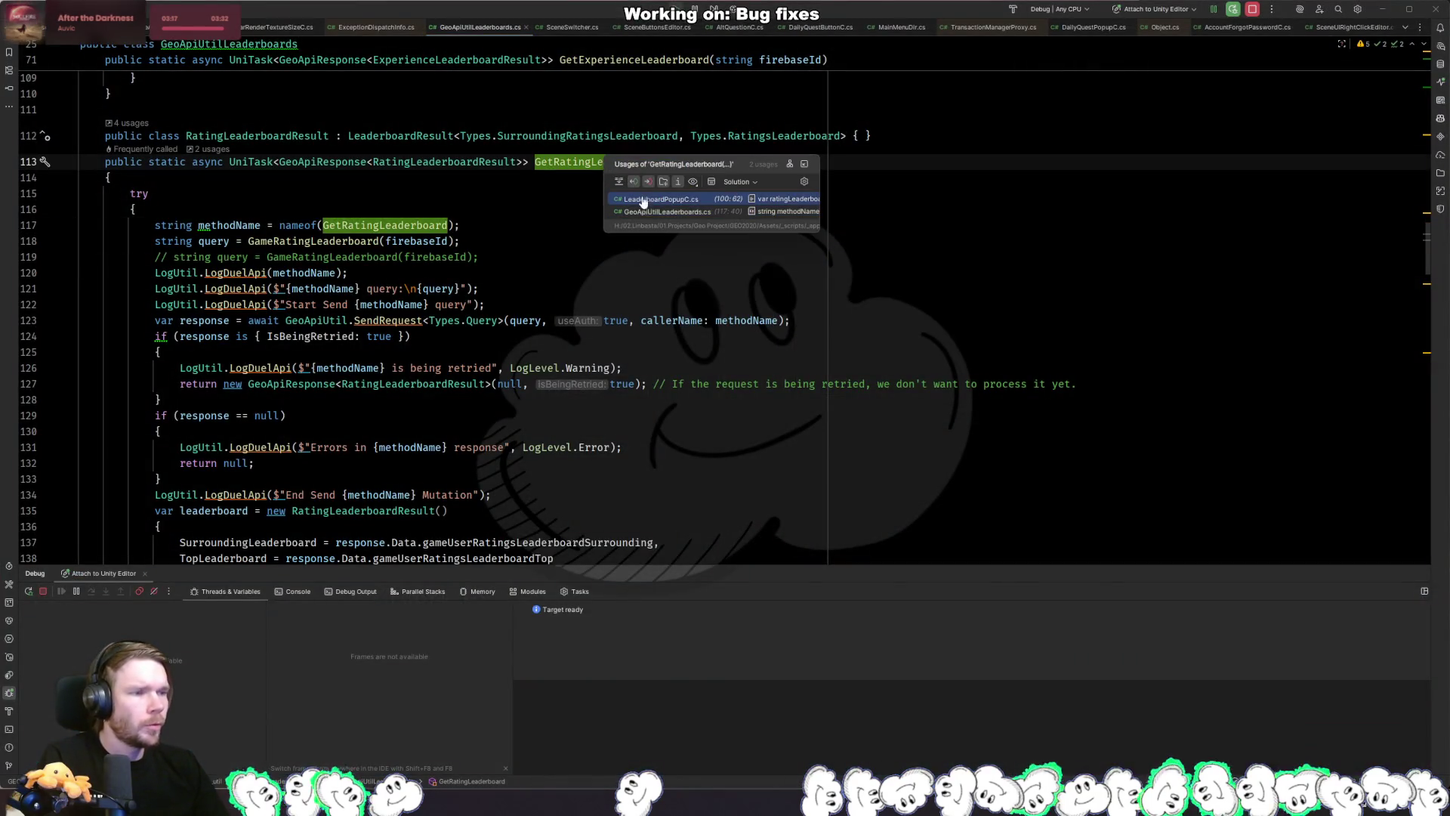
click(689, 201)
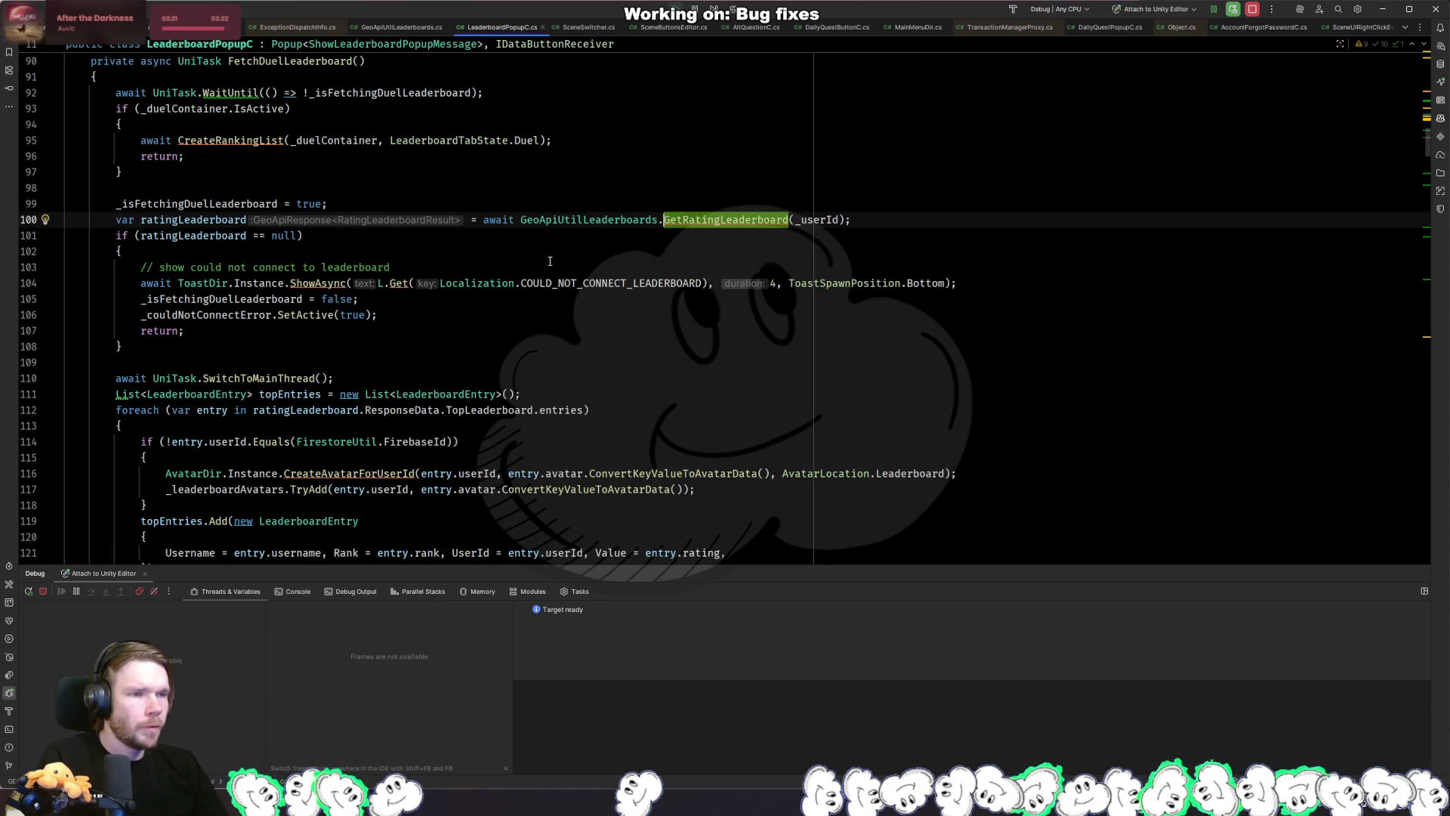
scroll(550, 260, up, 4)
Follow the FetchDuelLeaderboard callers to its call inside DuelTab, after SelectButton.
ctrl+click(307, 250)
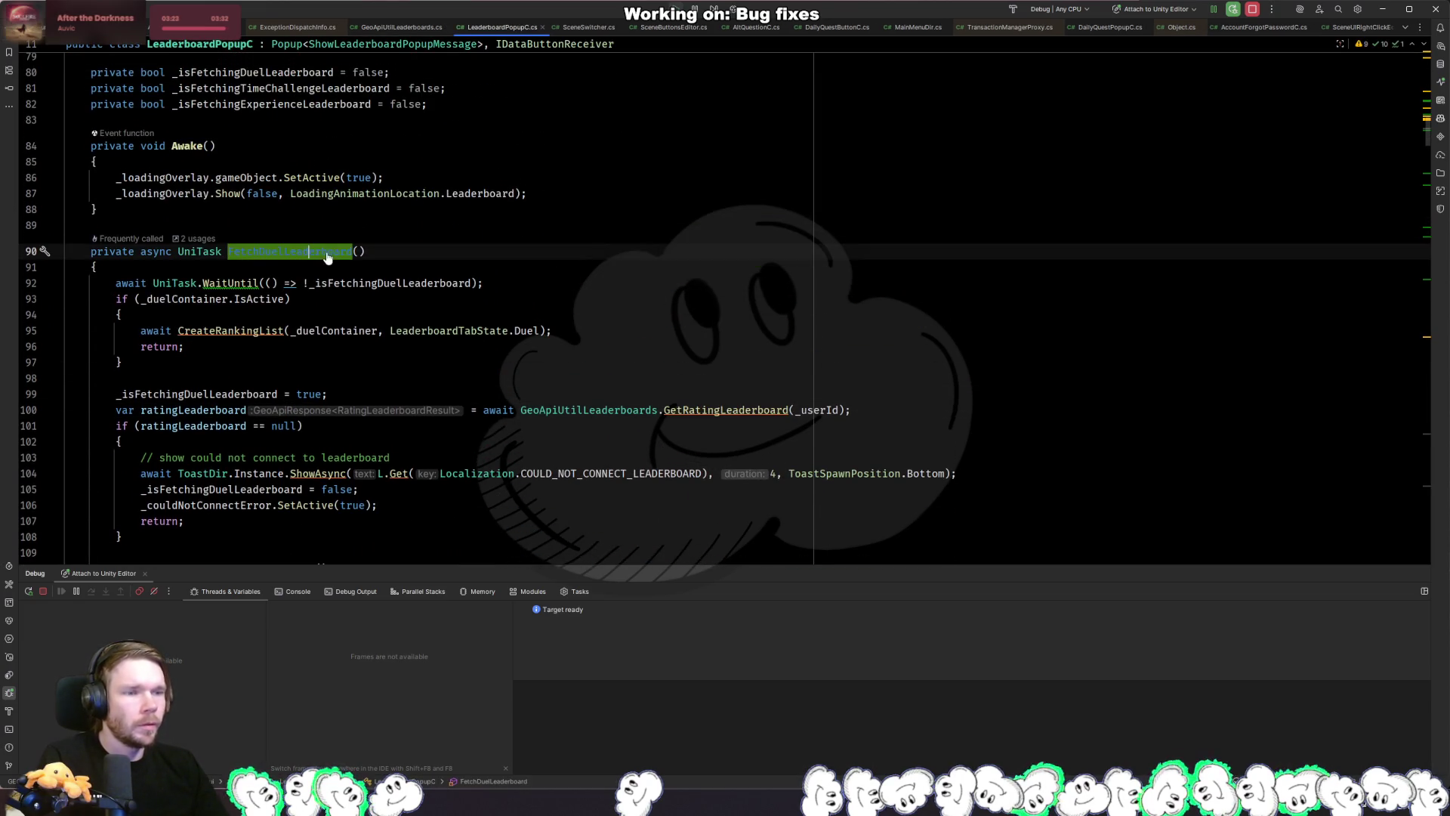
click(460, 292)
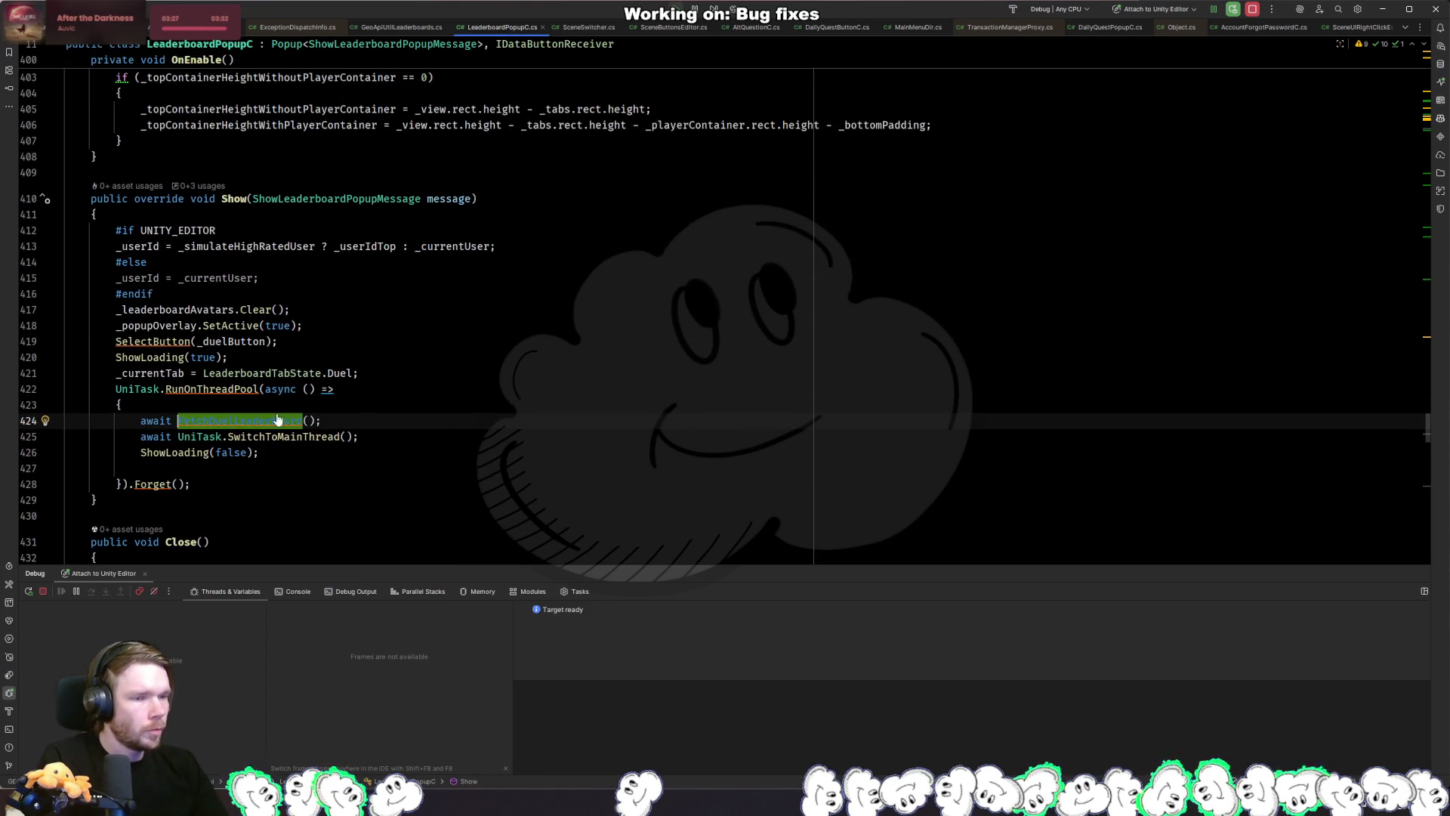
ctrl+click(268, 421)
ctrl+click(276, 244)
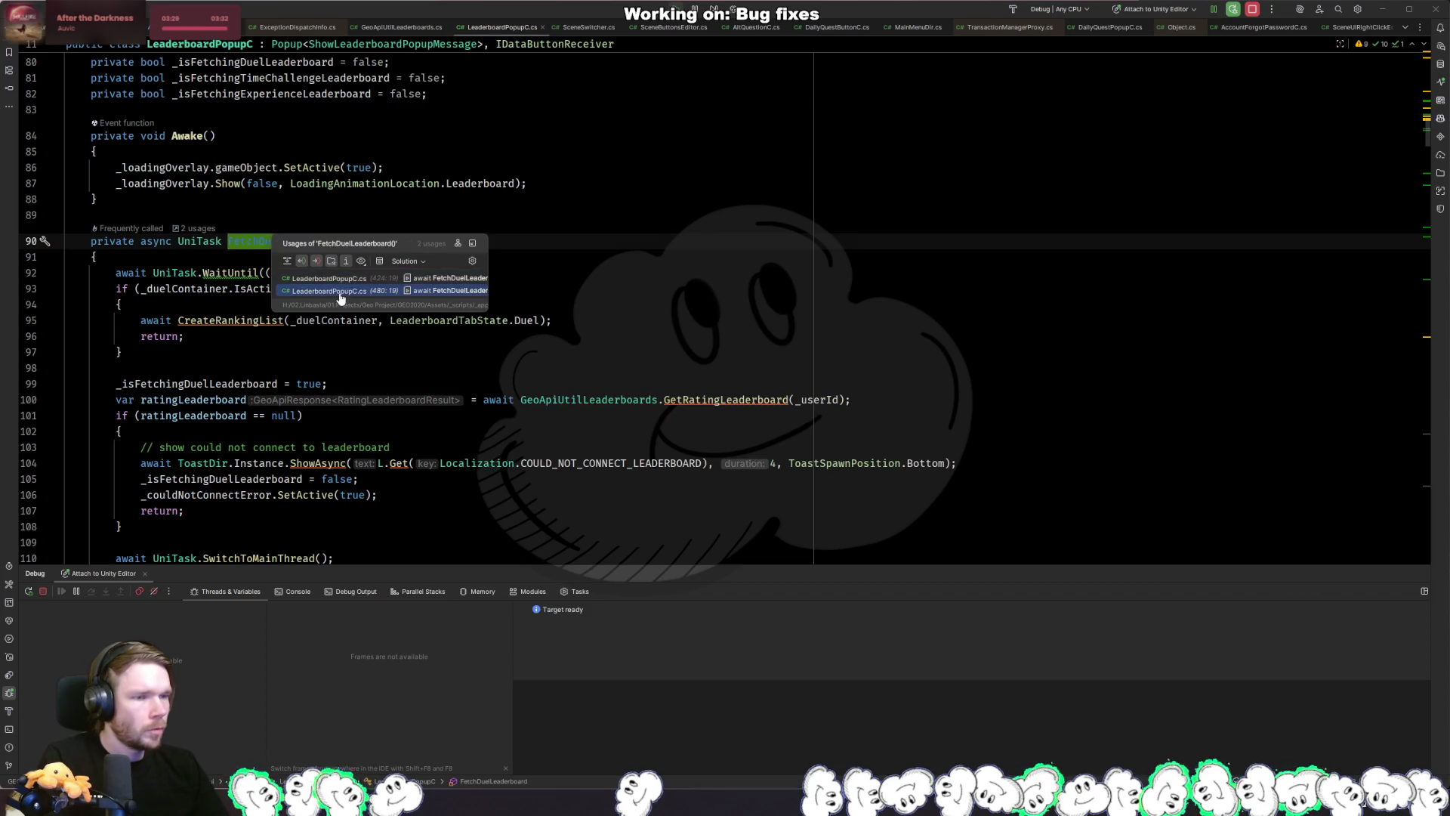
click(453, 291)
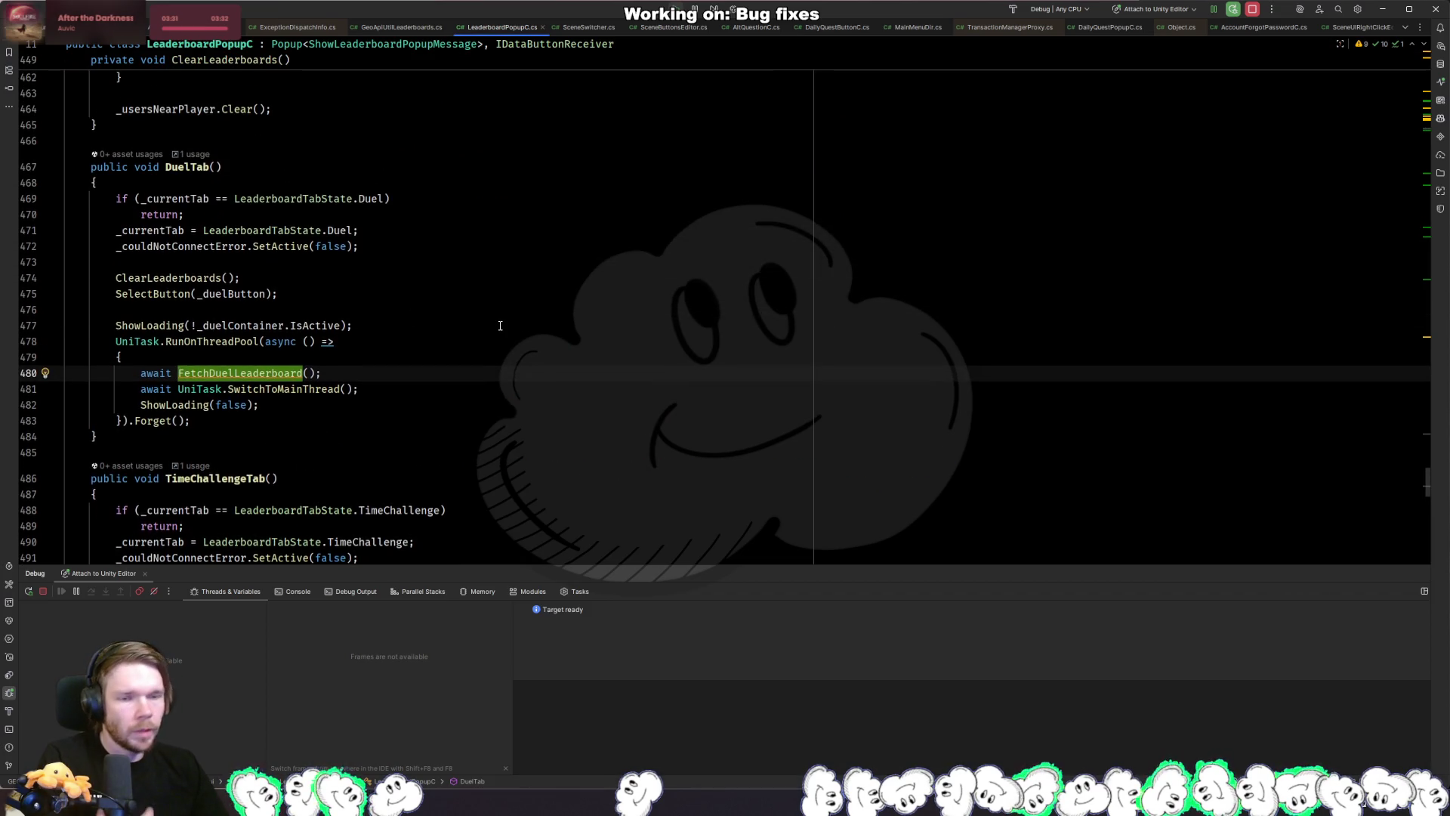
click(477, 298)
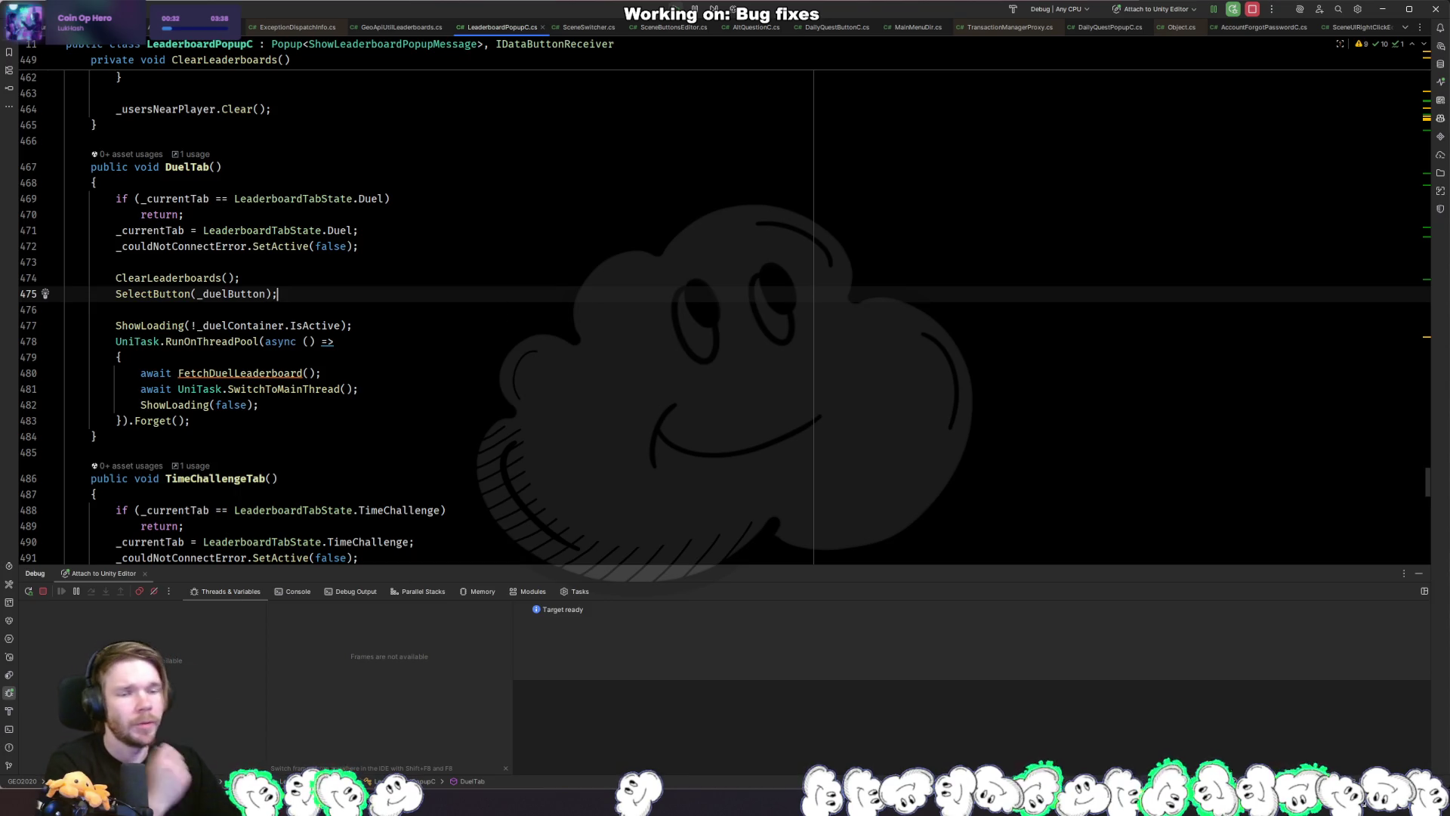
In Unity, close the leaderboard popup and open the player profile screen.
key(alt+Tab)
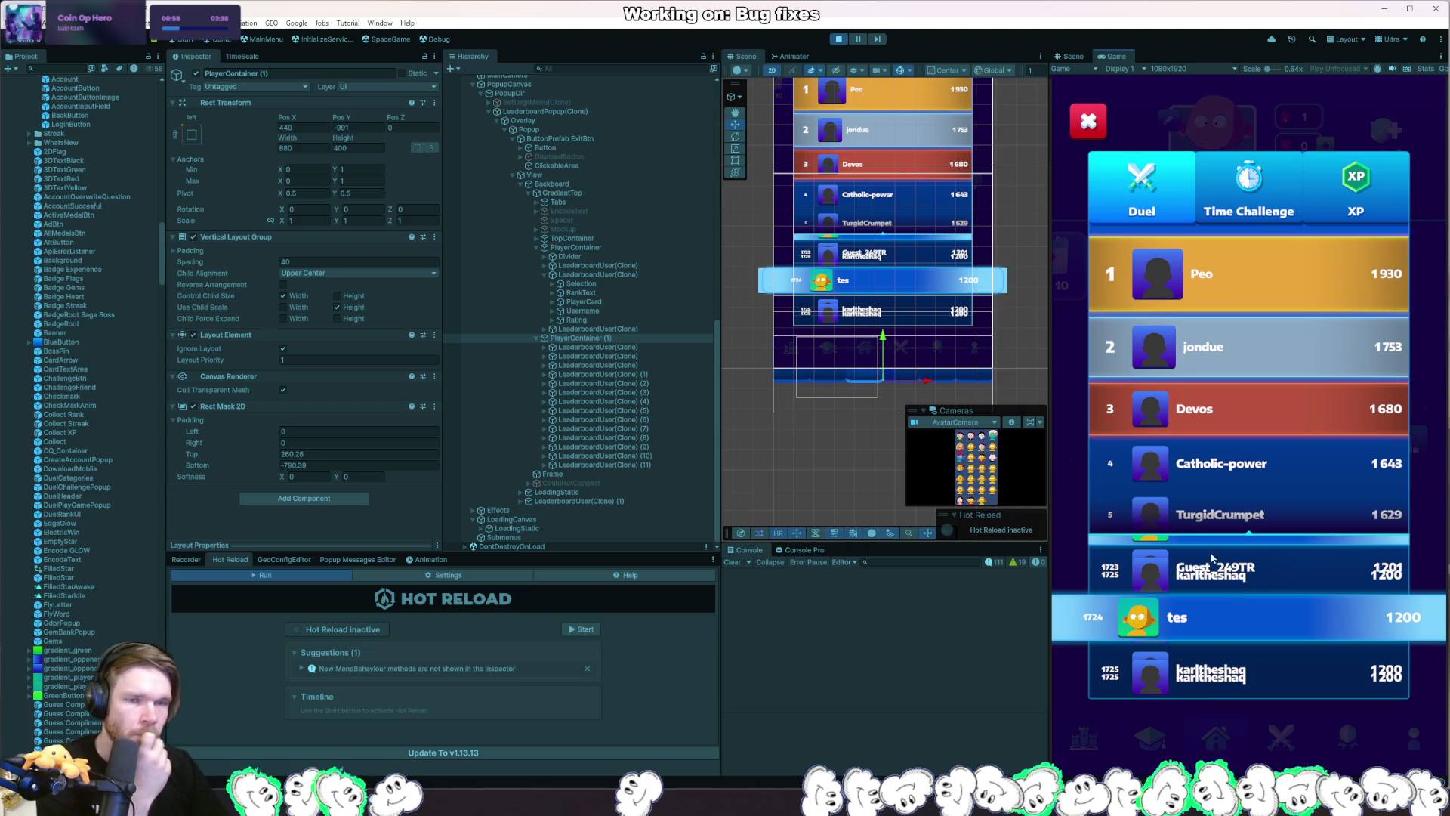
click(1088, 121)
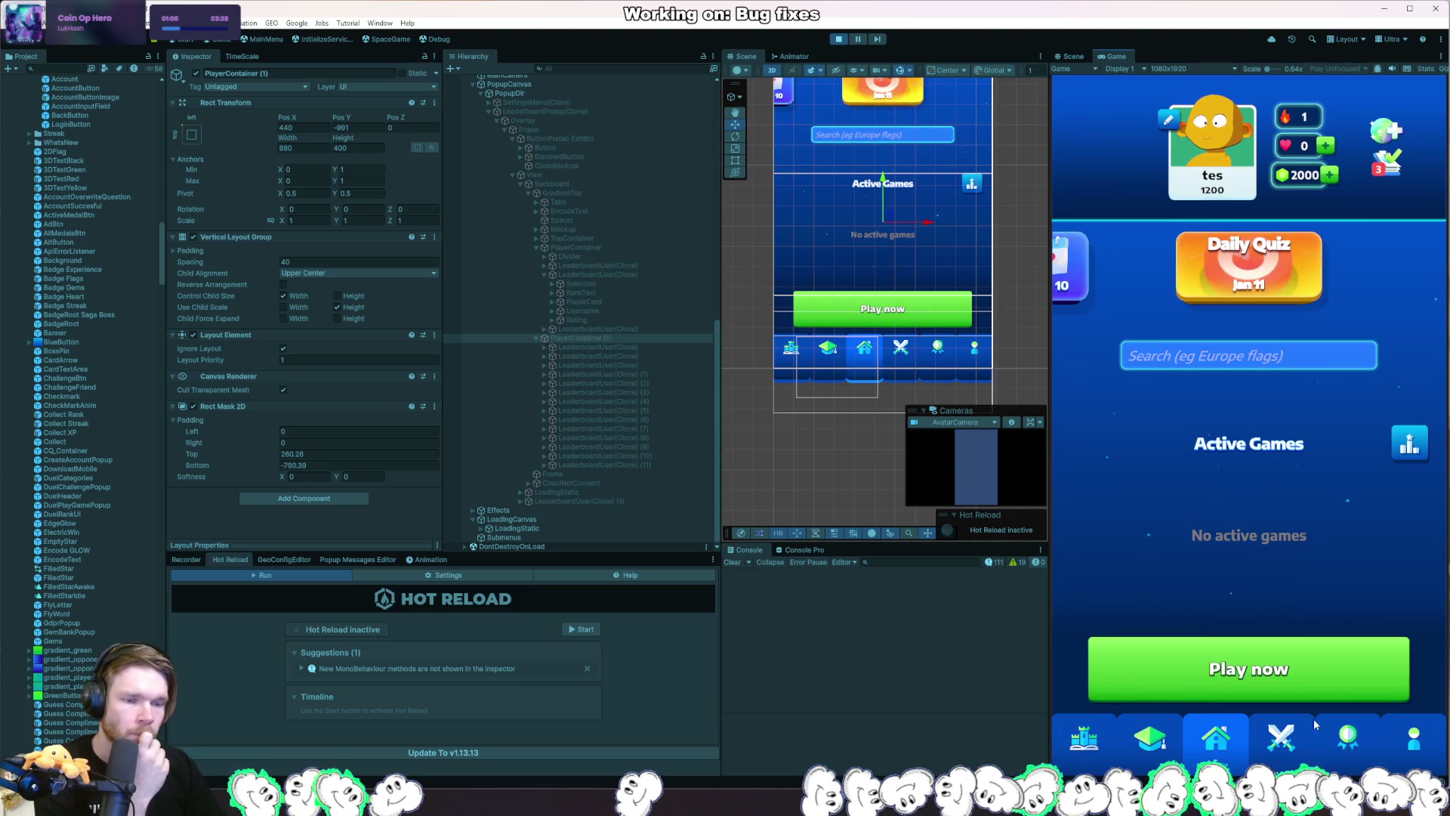
click(1399, 748)
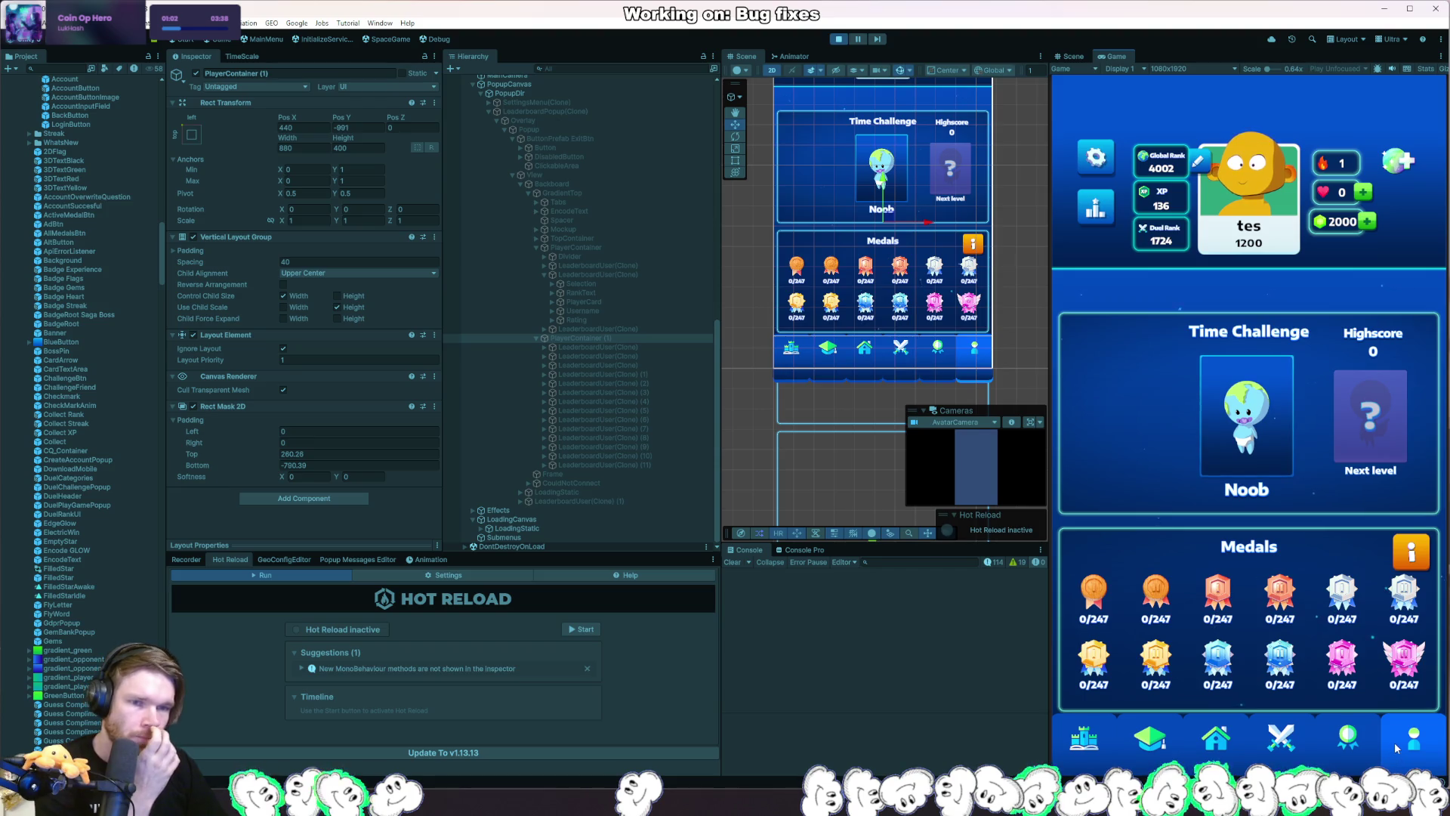
In Rider, open UserProfileDir.cs by searching for 'userpro'.
key(alt+Tab)
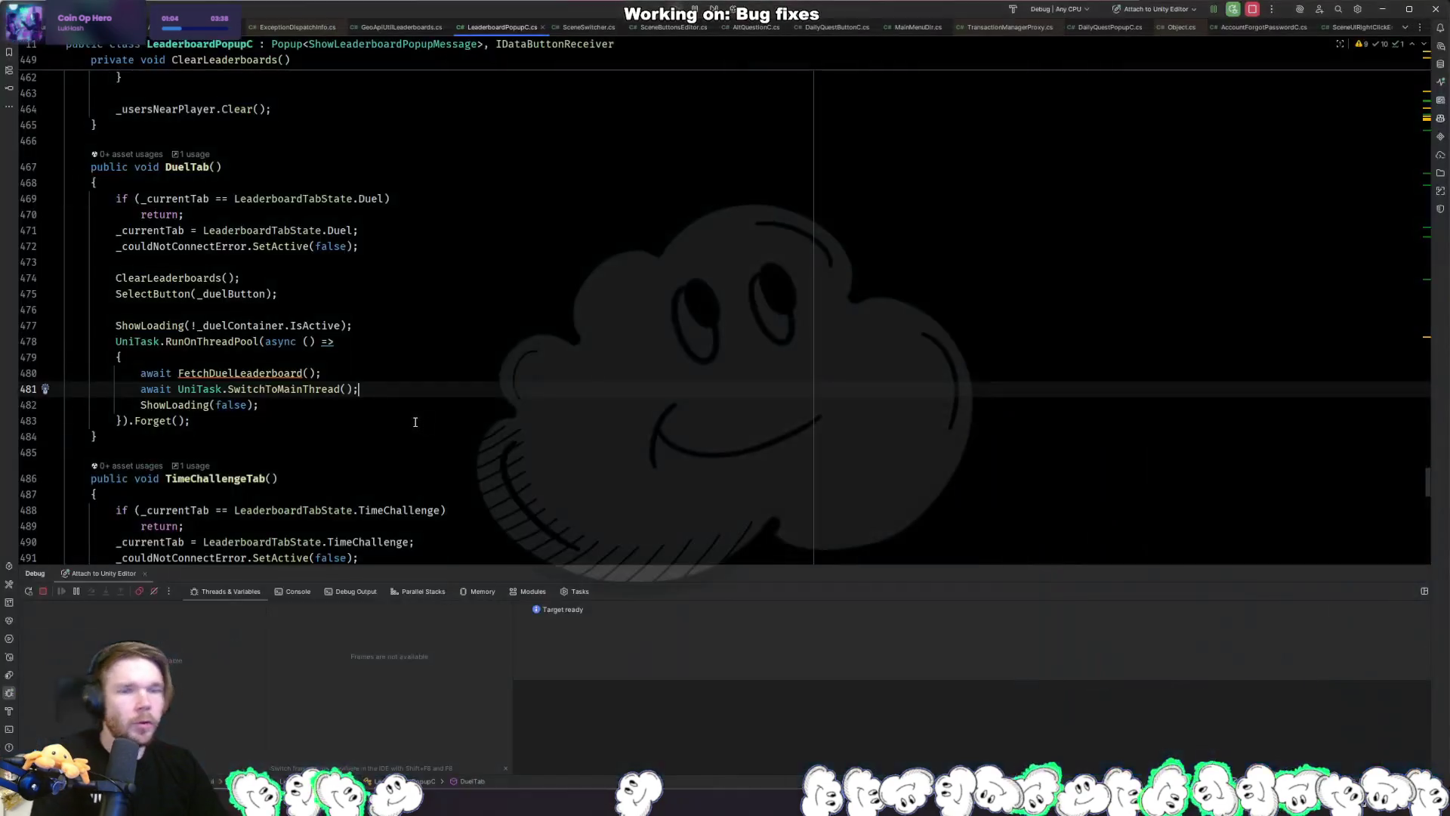
key(ctrl+shift+t)
text(userpro)
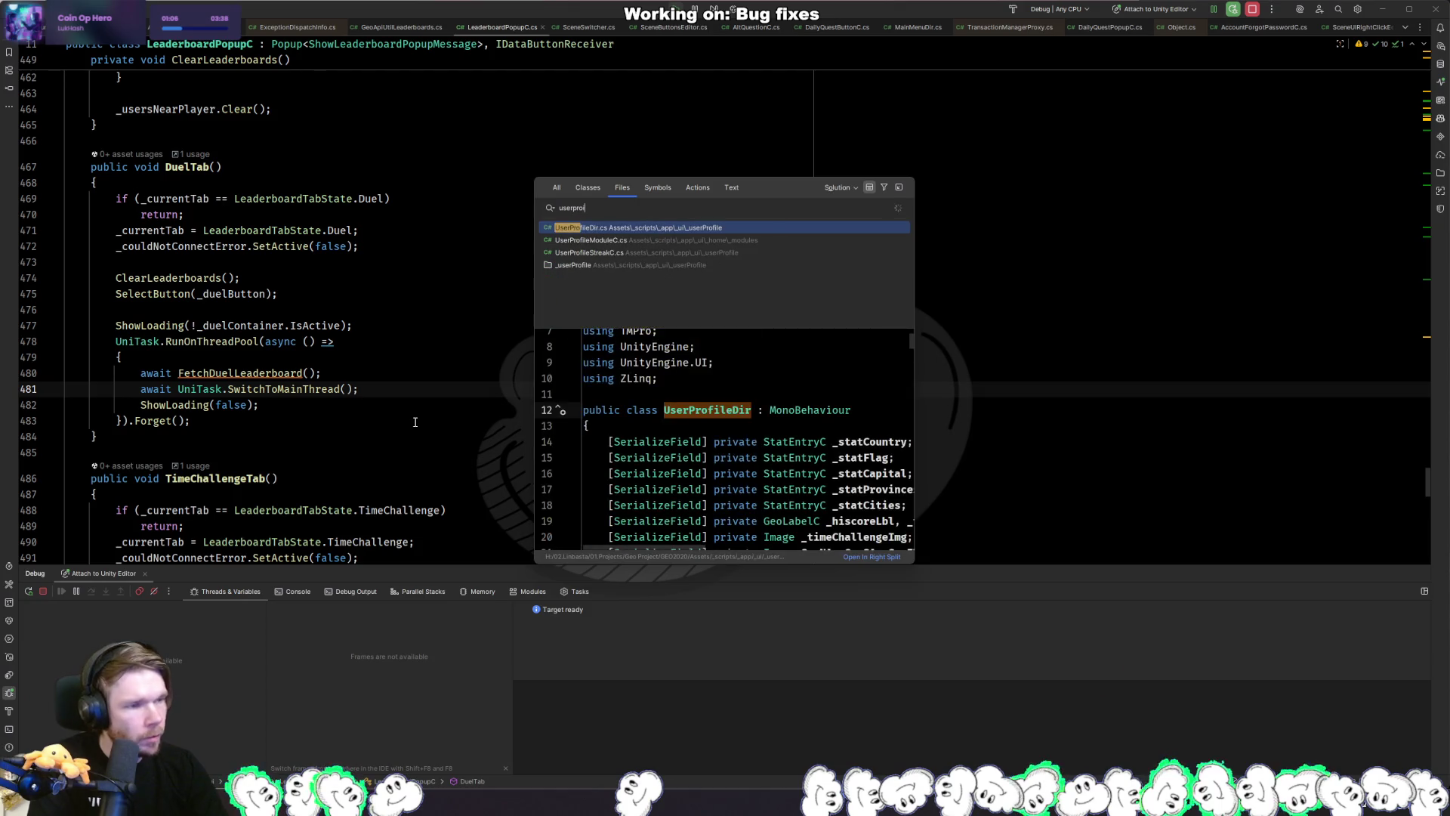
key(Return)
Find 'rank' in UserProfileDir.cs and go to the GetDuelRankingPosition declaration in Leaderboard.cs.
key(ctrl+f)
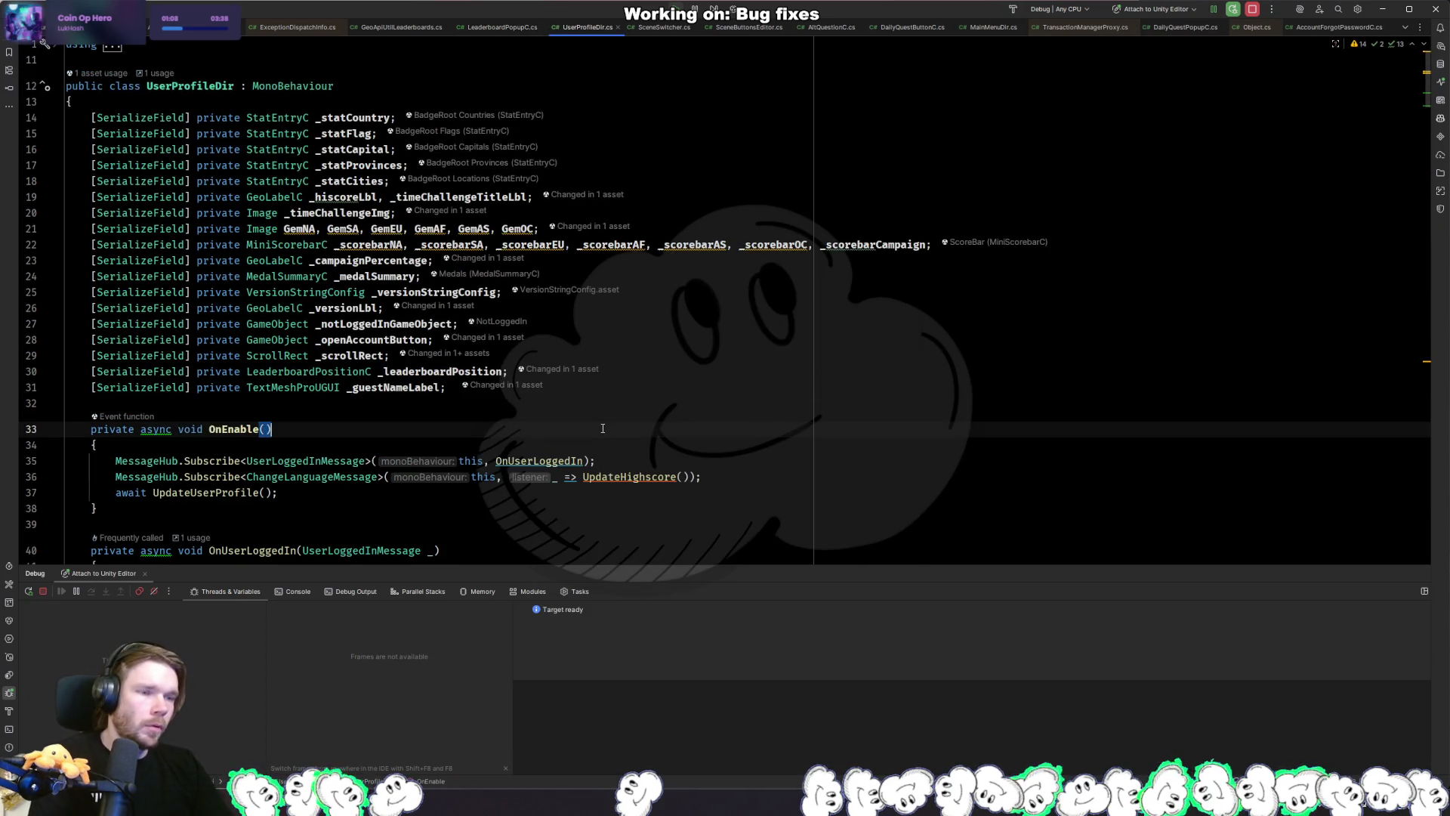
text(rank)
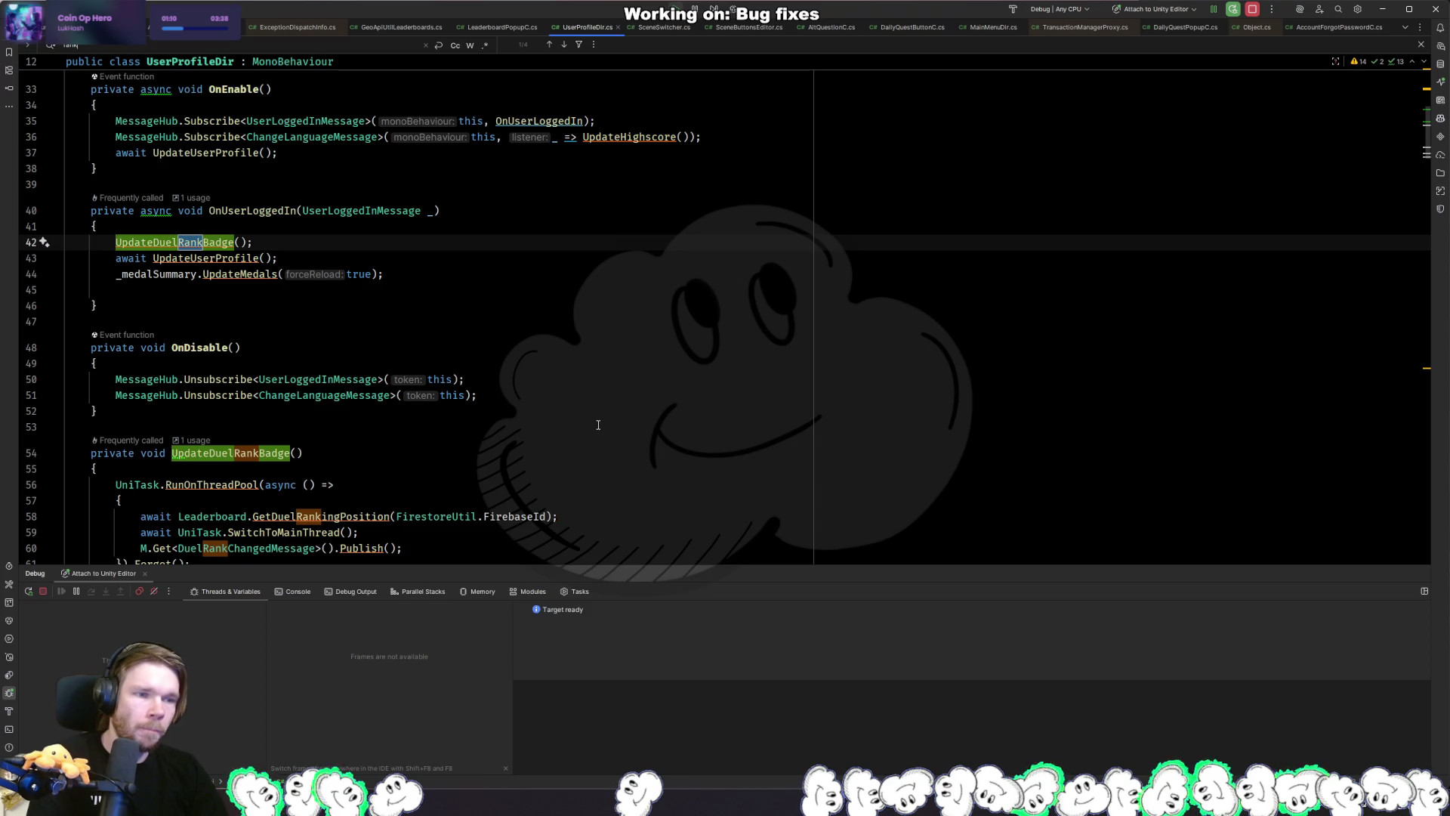
scroll(571, 395, down, 3)
key(Escape)
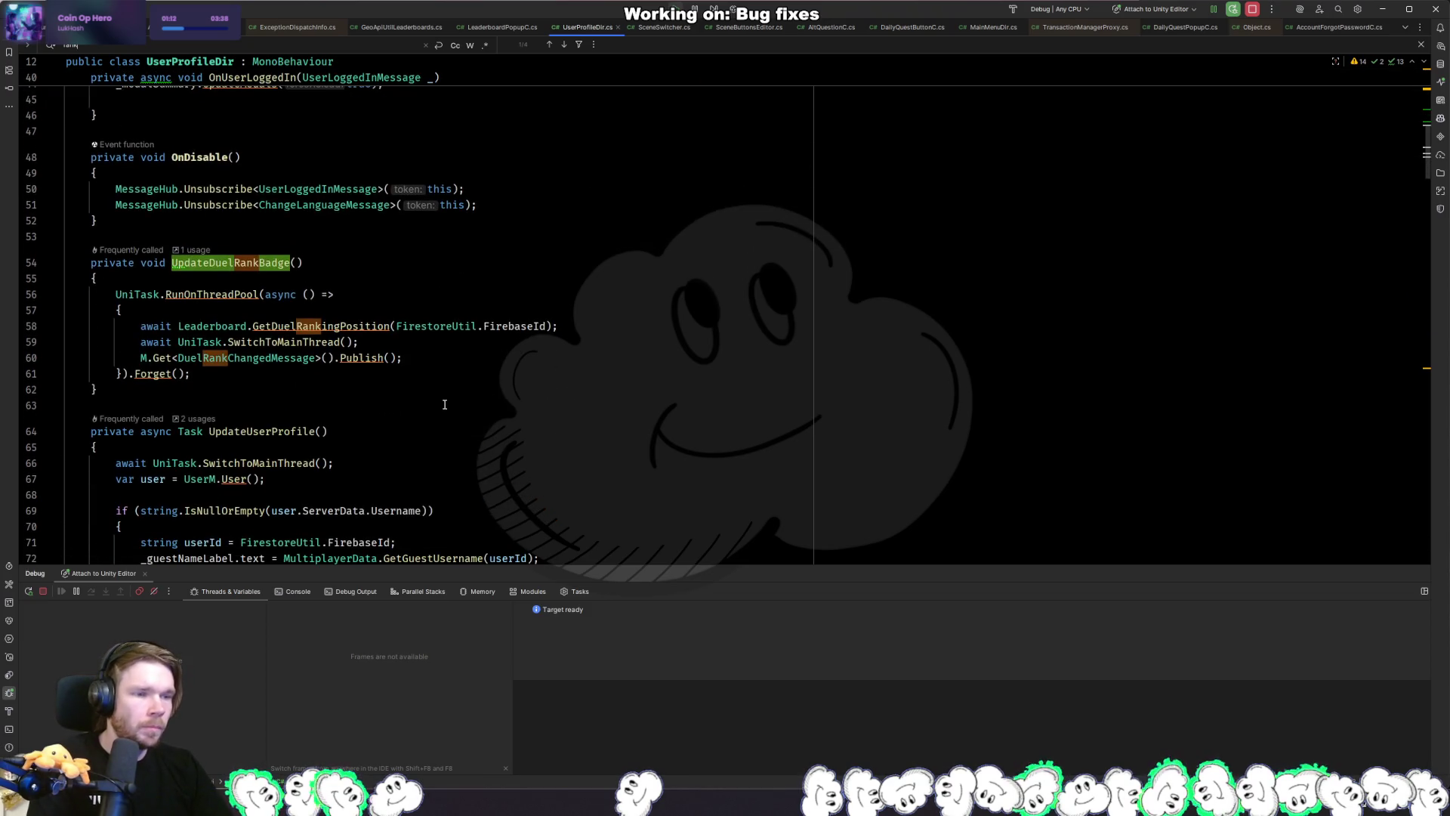
ctrl+click(363, 333)
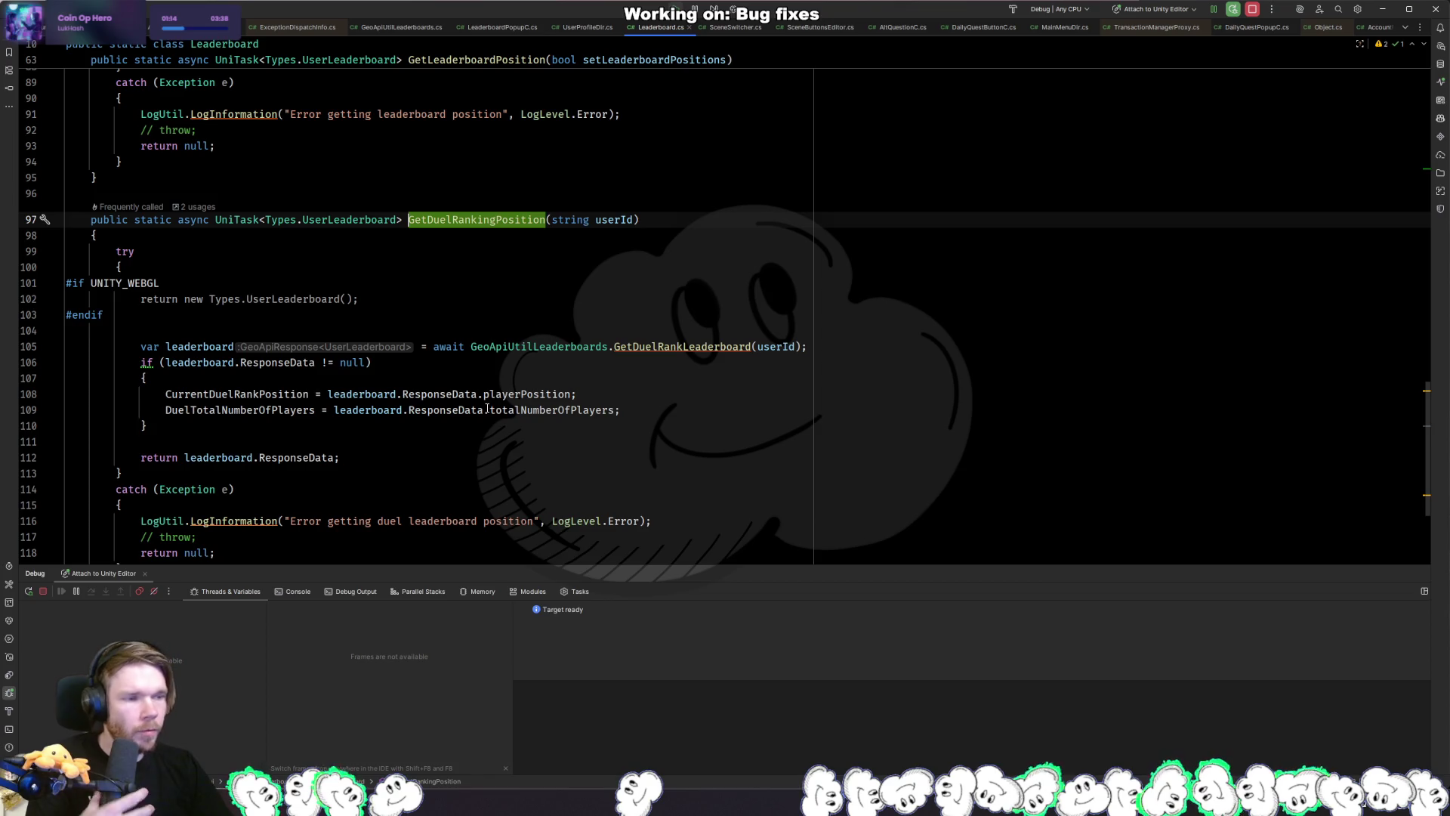
Read through GetDuelRankingPosition in Leaderboard.cs, then return to the Unity Editor.
scroll(491, 408, down, 2)
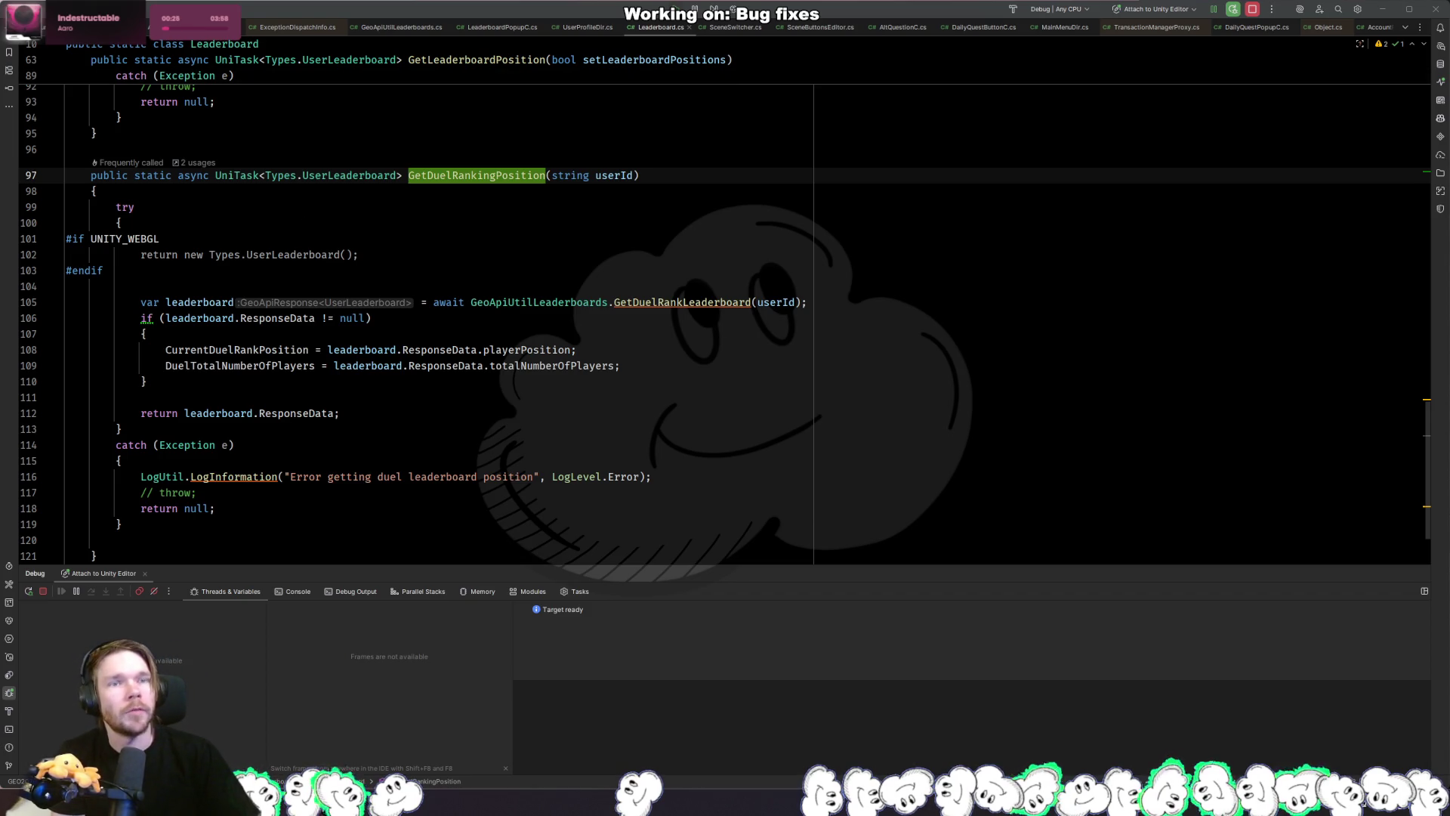
key(alt+Tab)
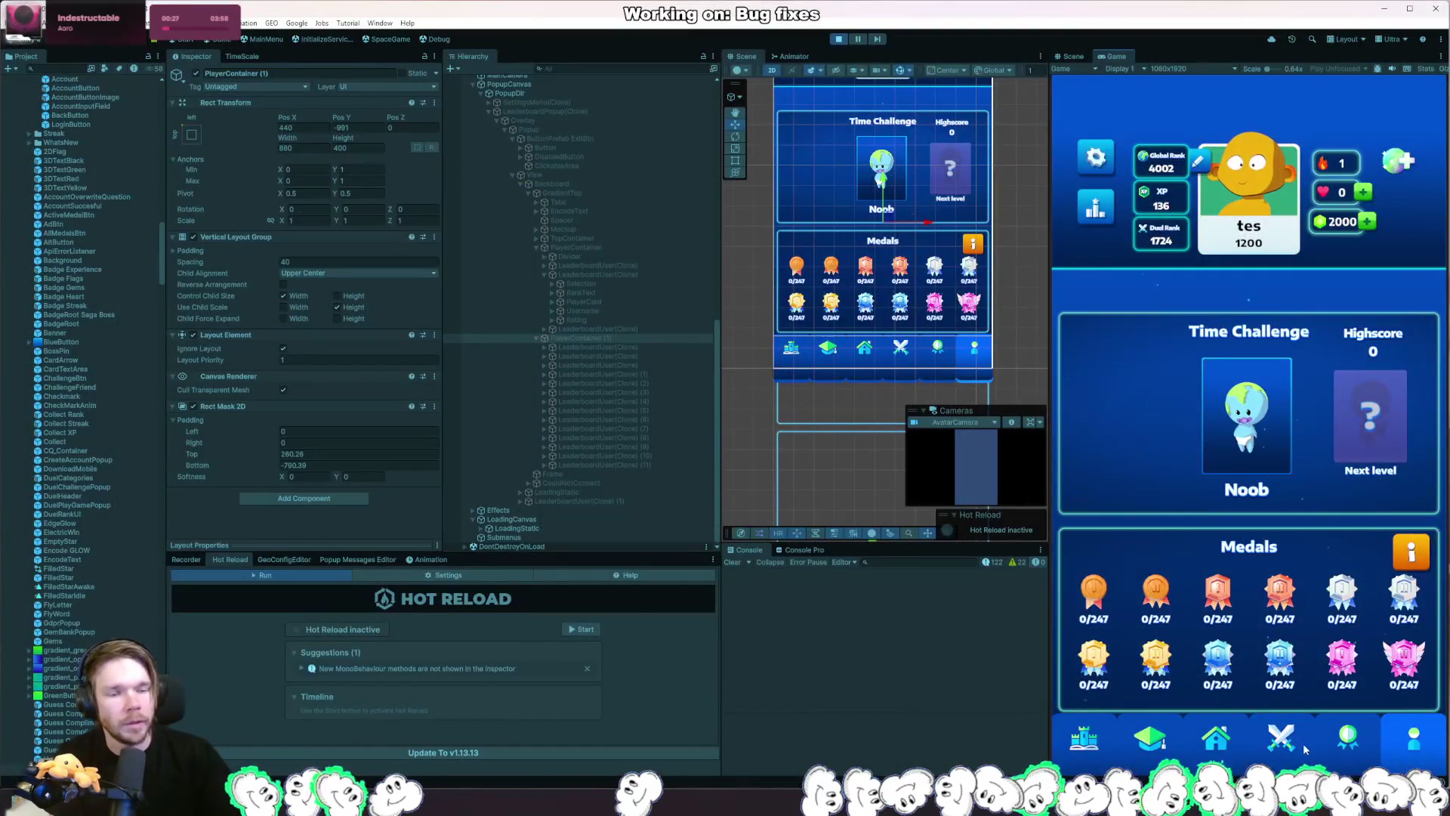
Open the game's Duel leaderboard, scale PlayerContainer (1), then delete it.
click(1303, 743)
click(1230, 745)
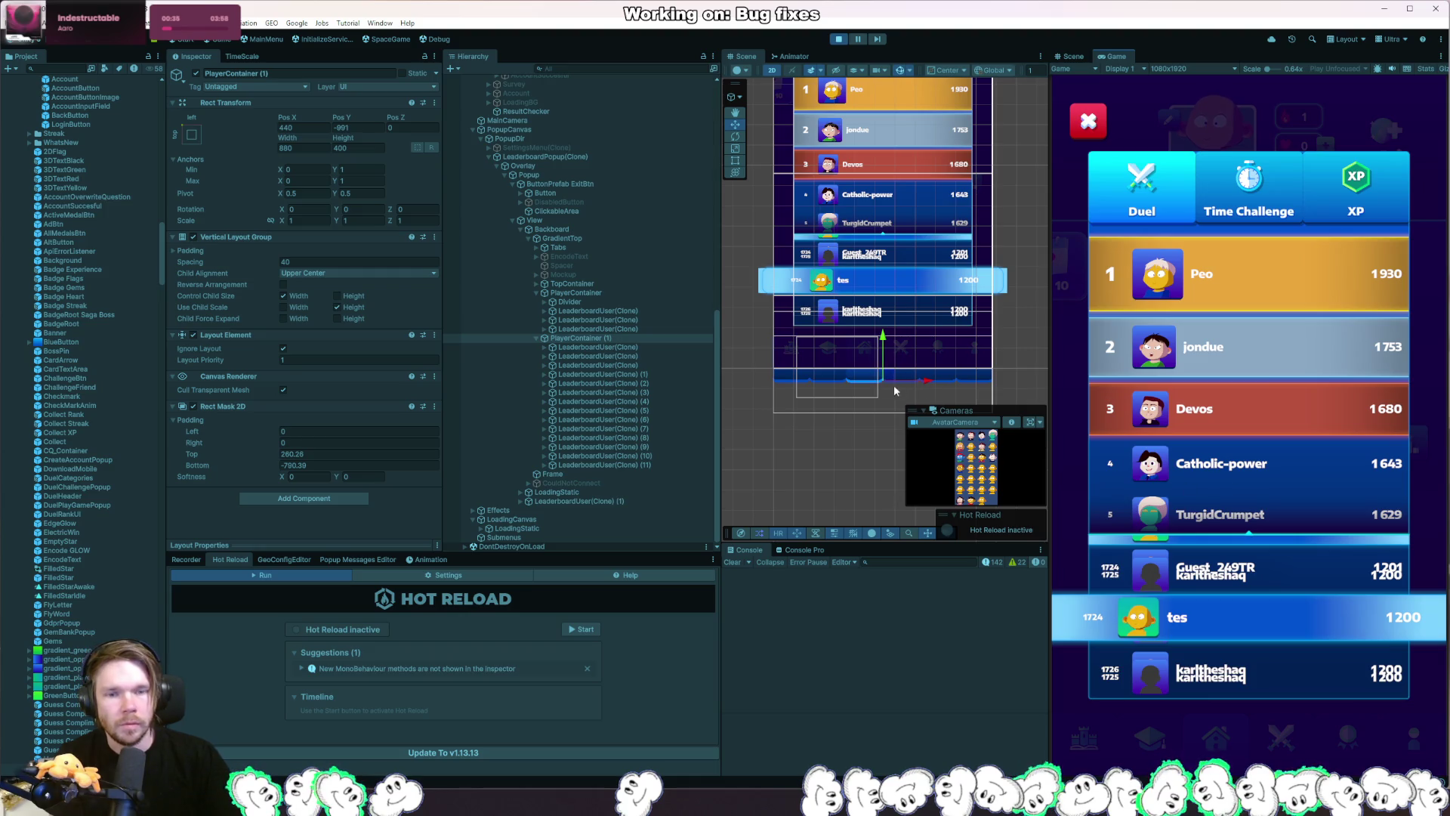
key(r)
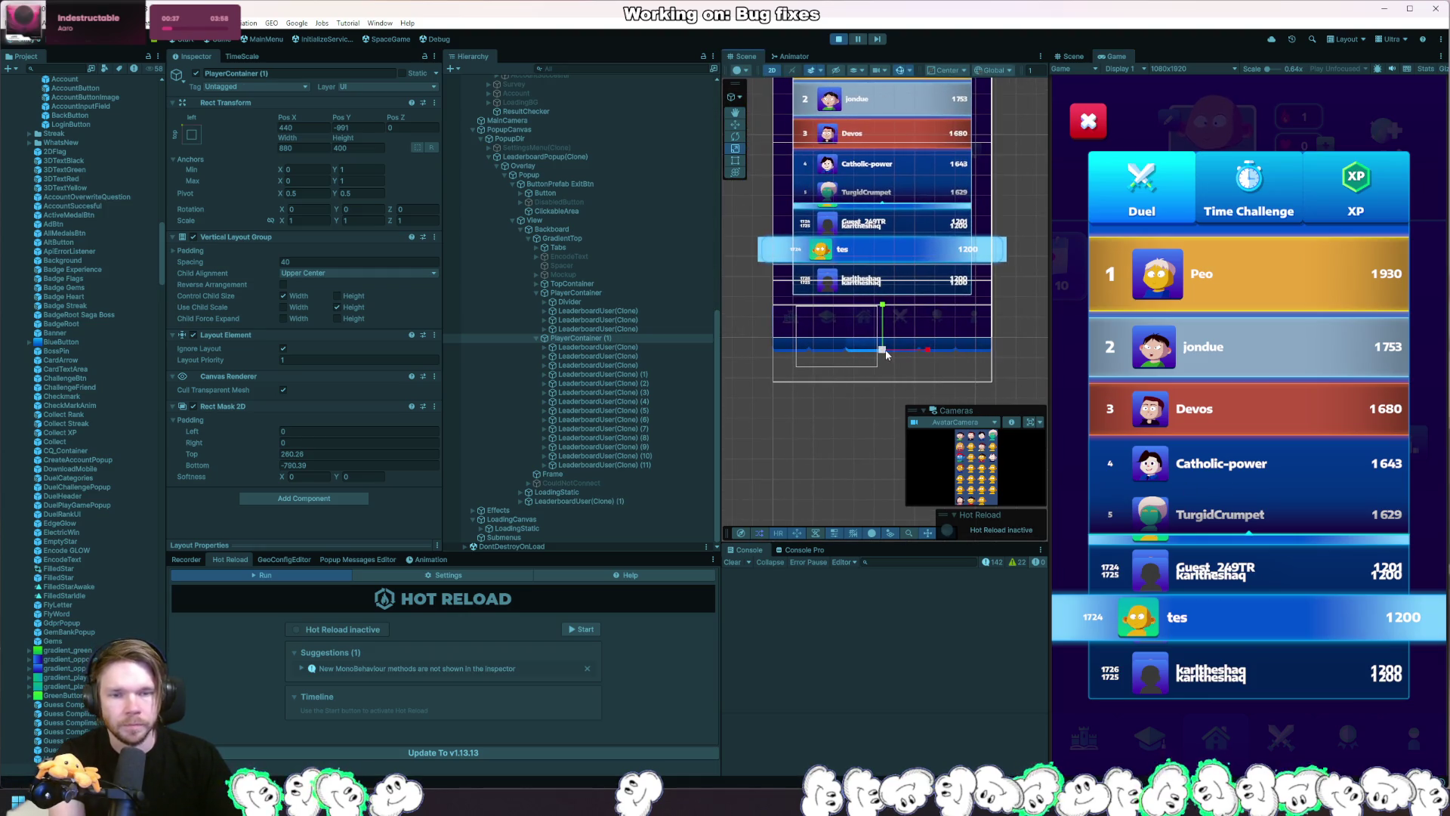
drag(882, 358, 913, 361)
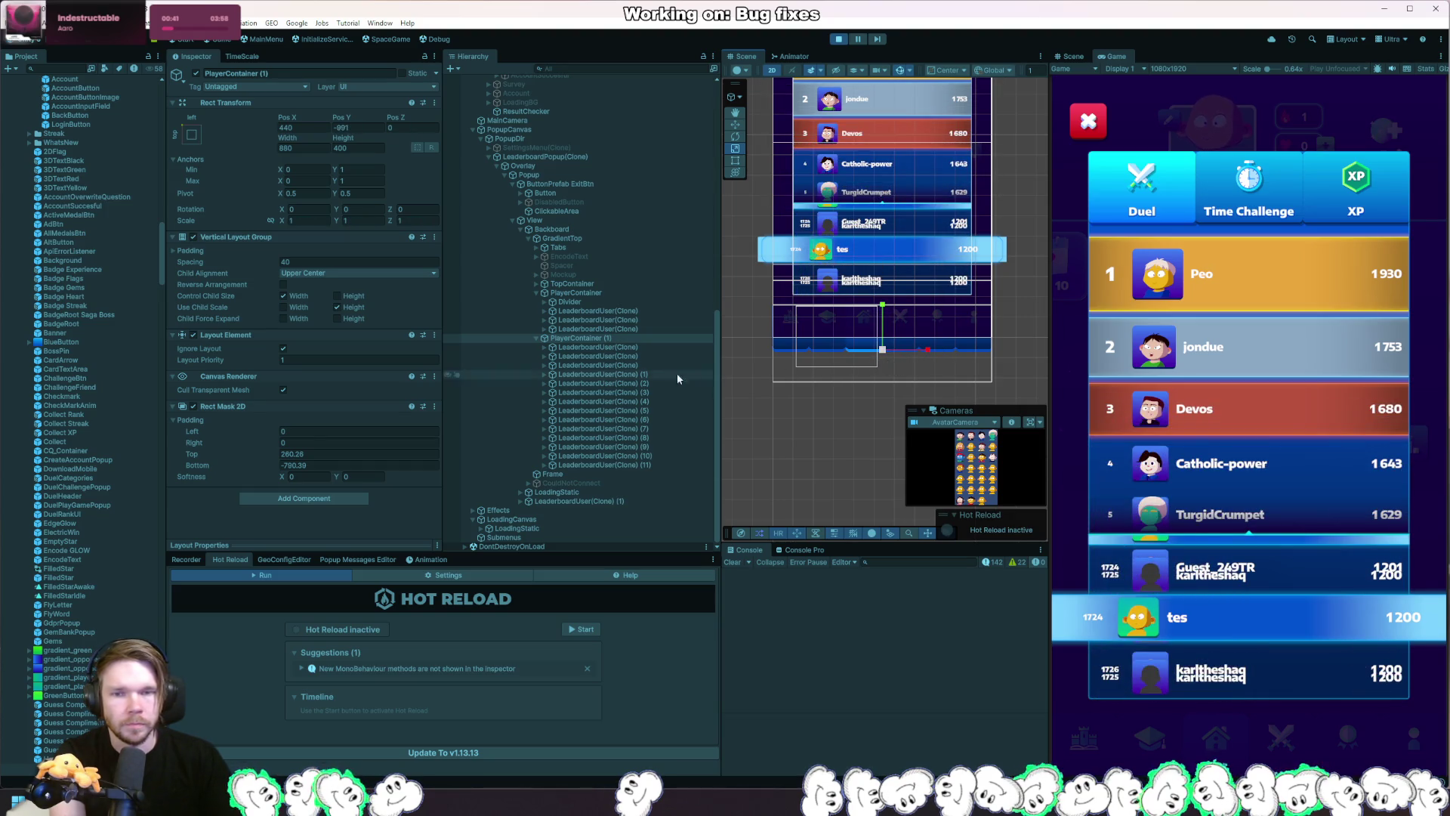
key(Delete)
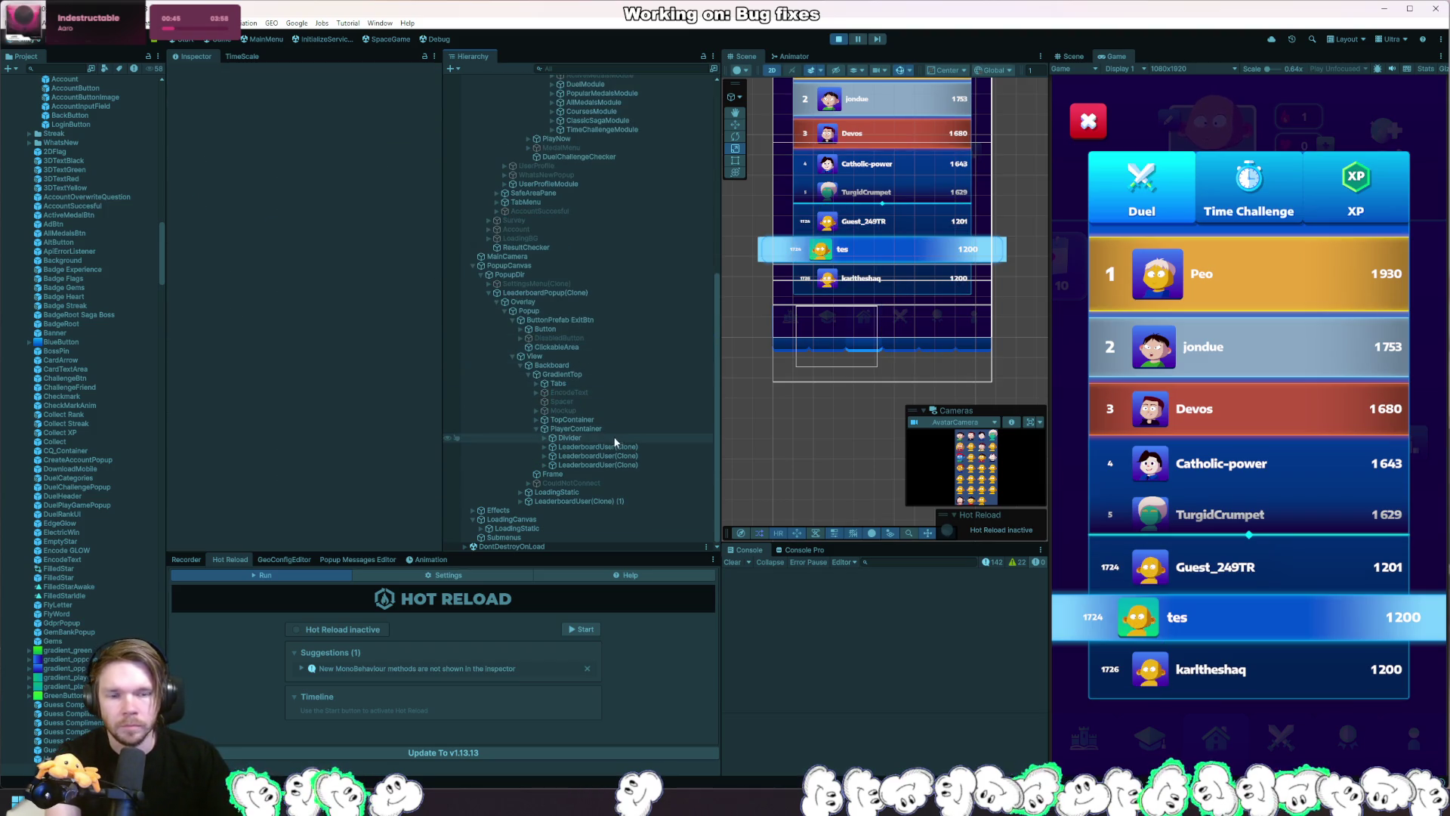
Select the LeaderboardUser(Clone) row objects, including the tes row, to inspect their transforms.
click(612, 458)
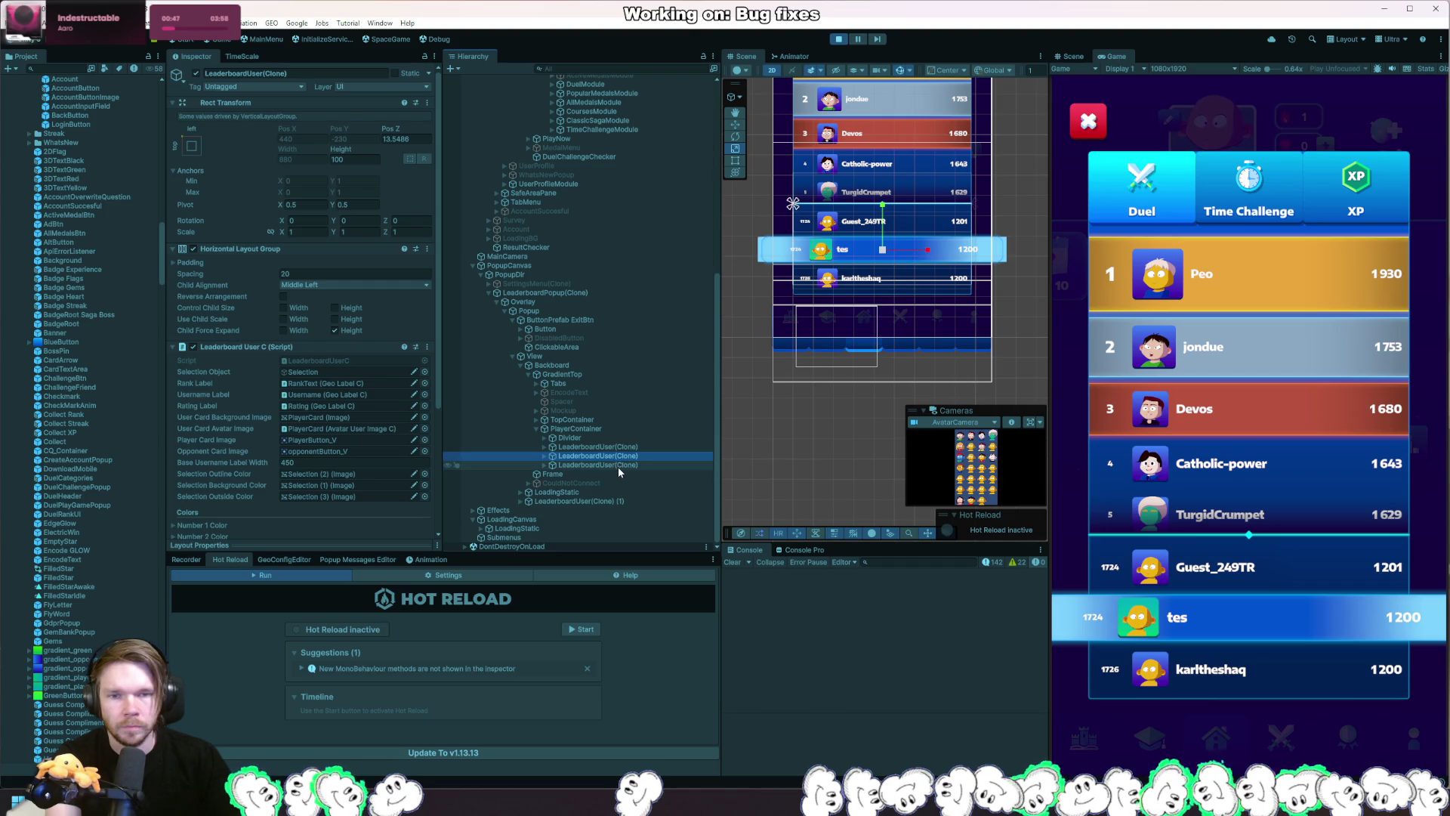
click(884, 253)
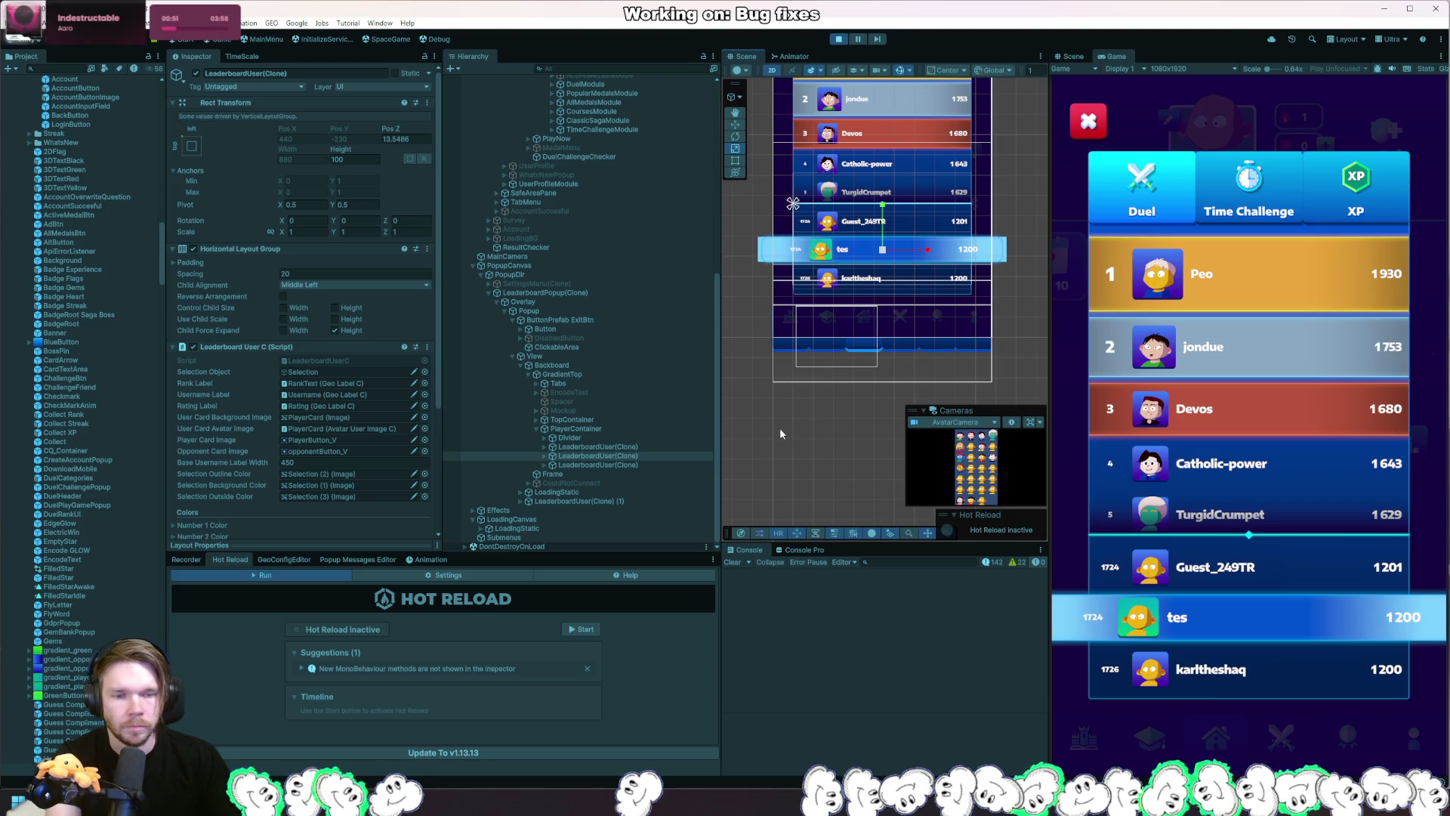
click(626, 454)
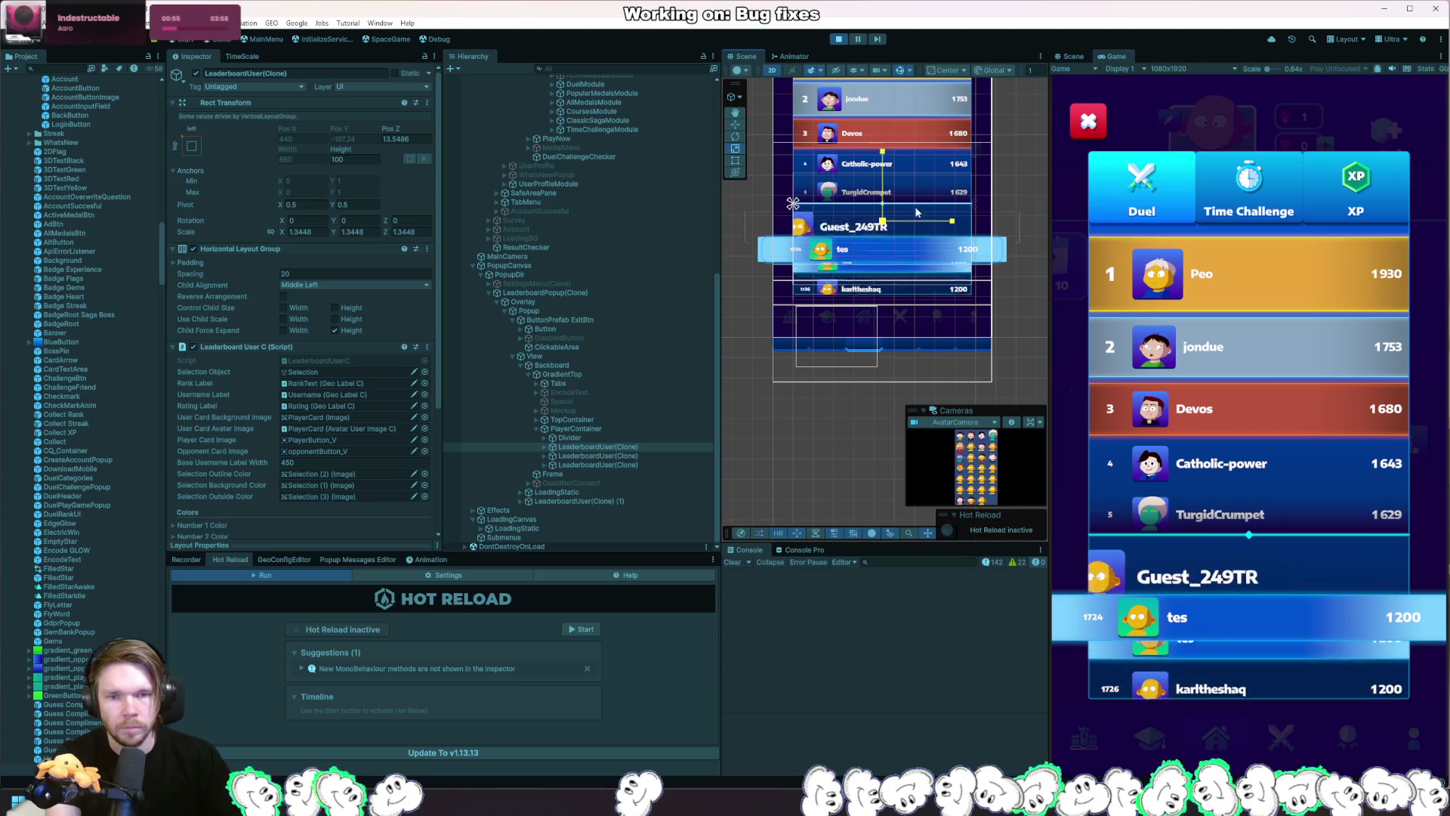
click(604, 500)
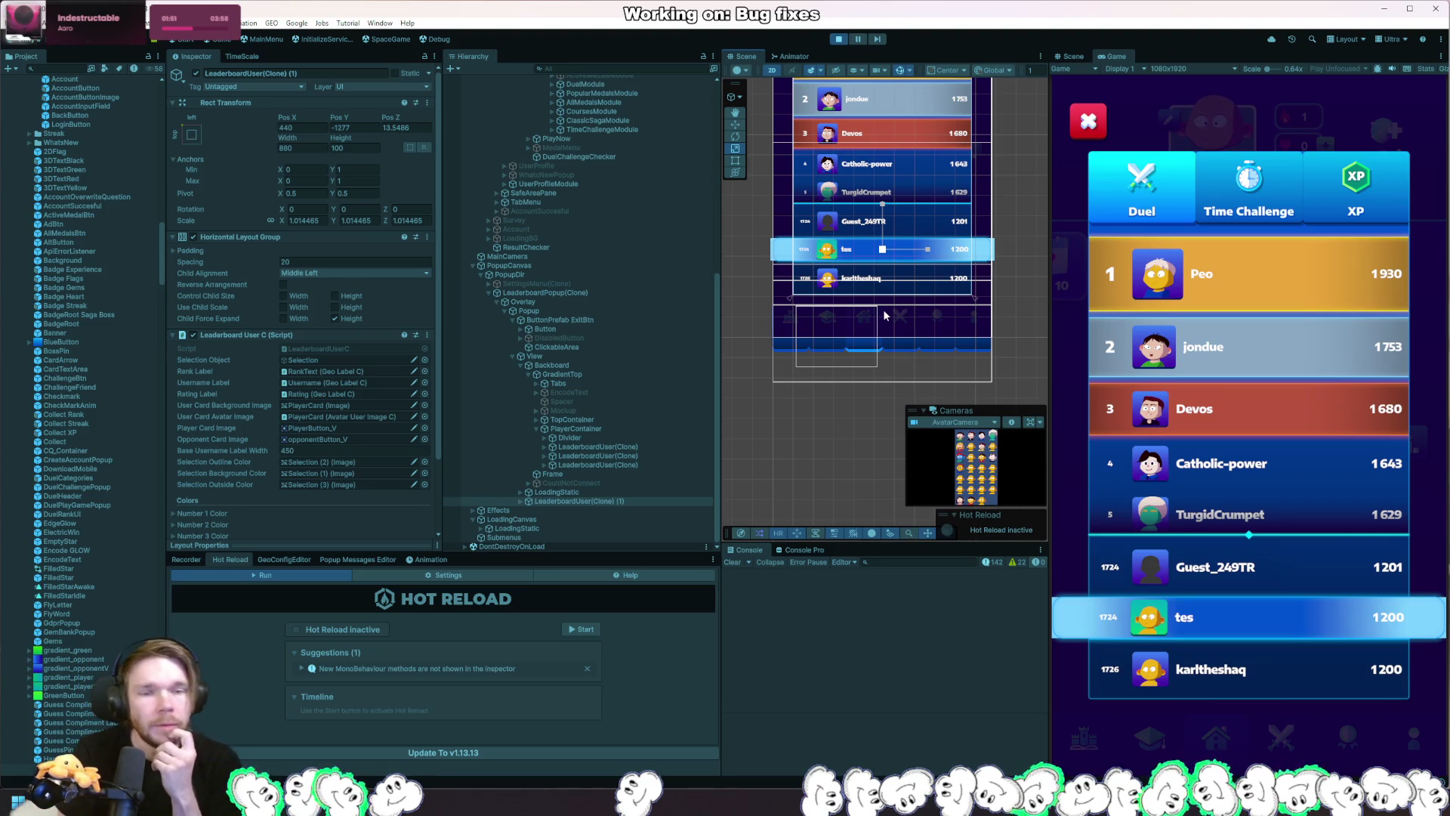
Switch the leaderboard to Time Challenge and back to Duel to reload it.
click(1249, 195)
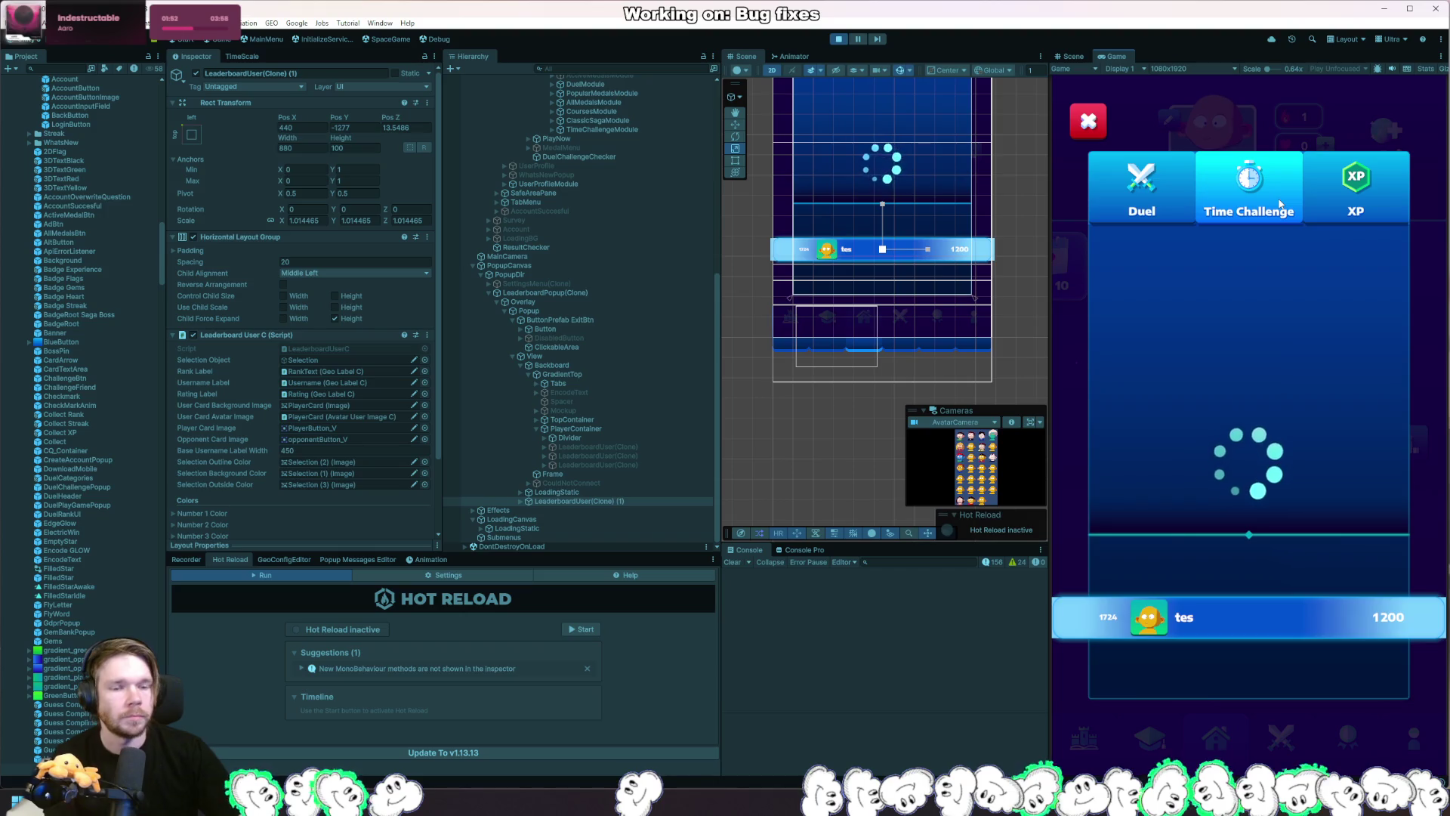
click(1137, 198)
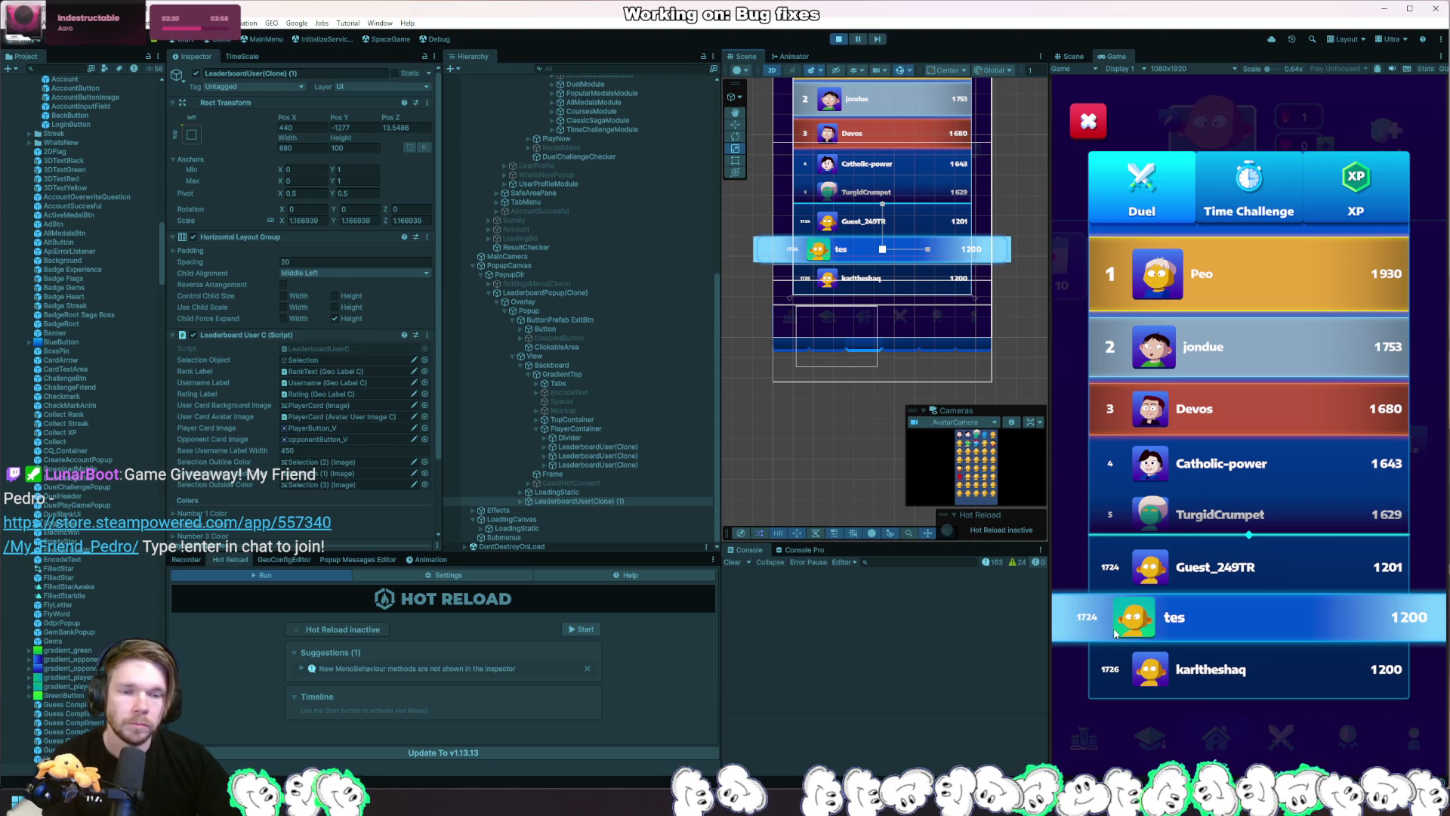
Move the tes row upward with the Move tool, then close the leaderboard popup.
key(w)
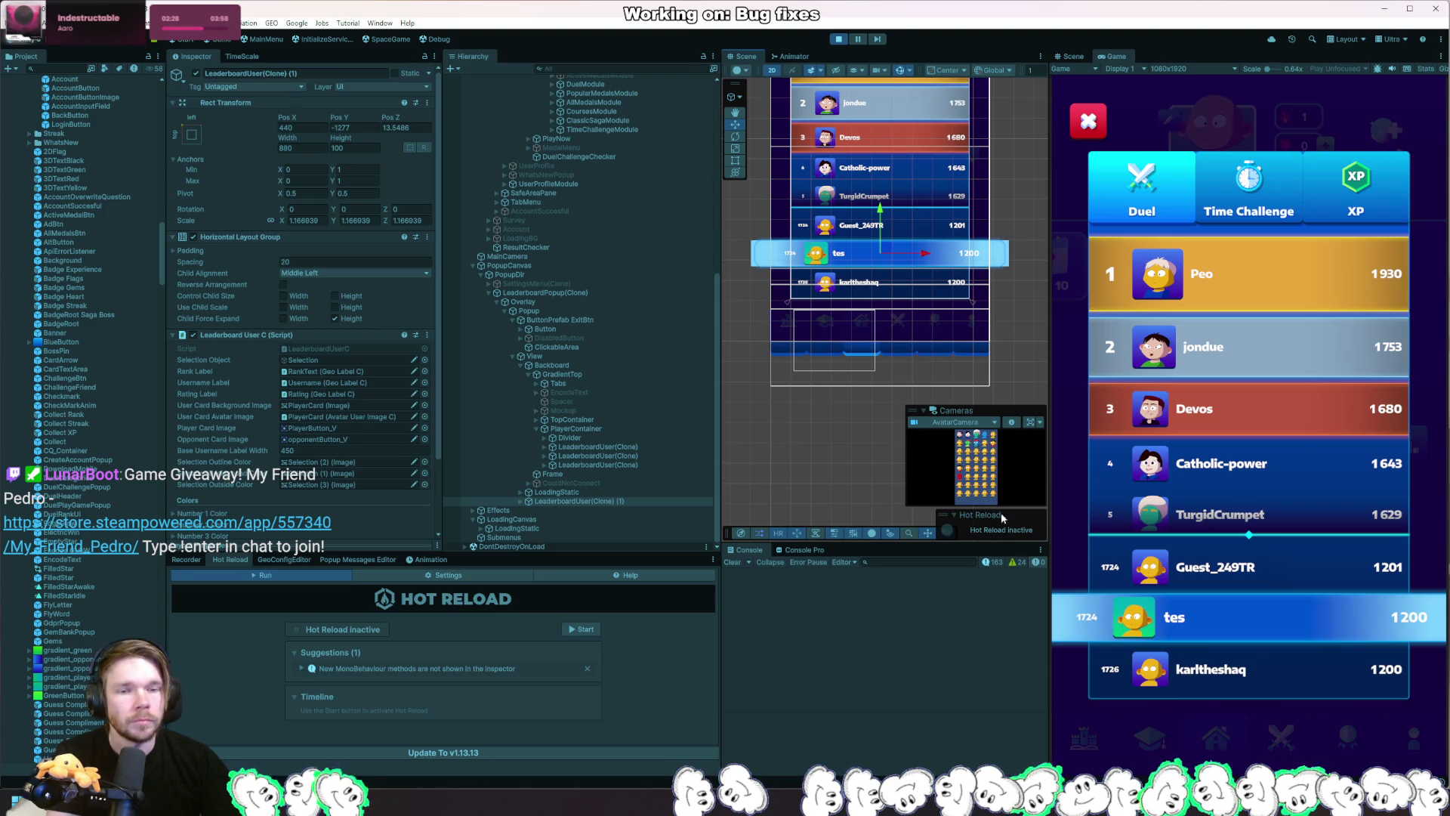
drag(881, 211, 884, 173)
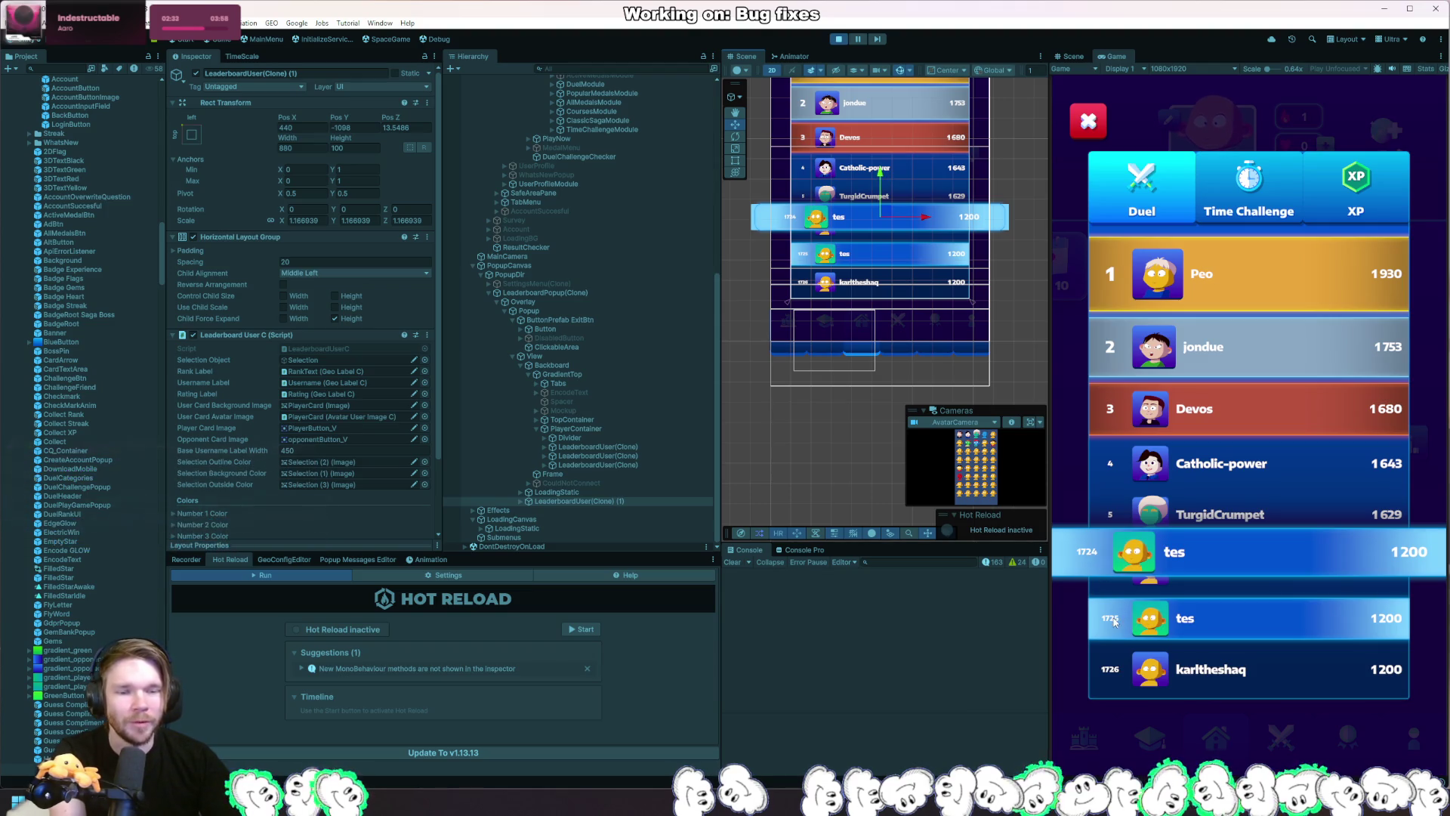
click(1088, 121)
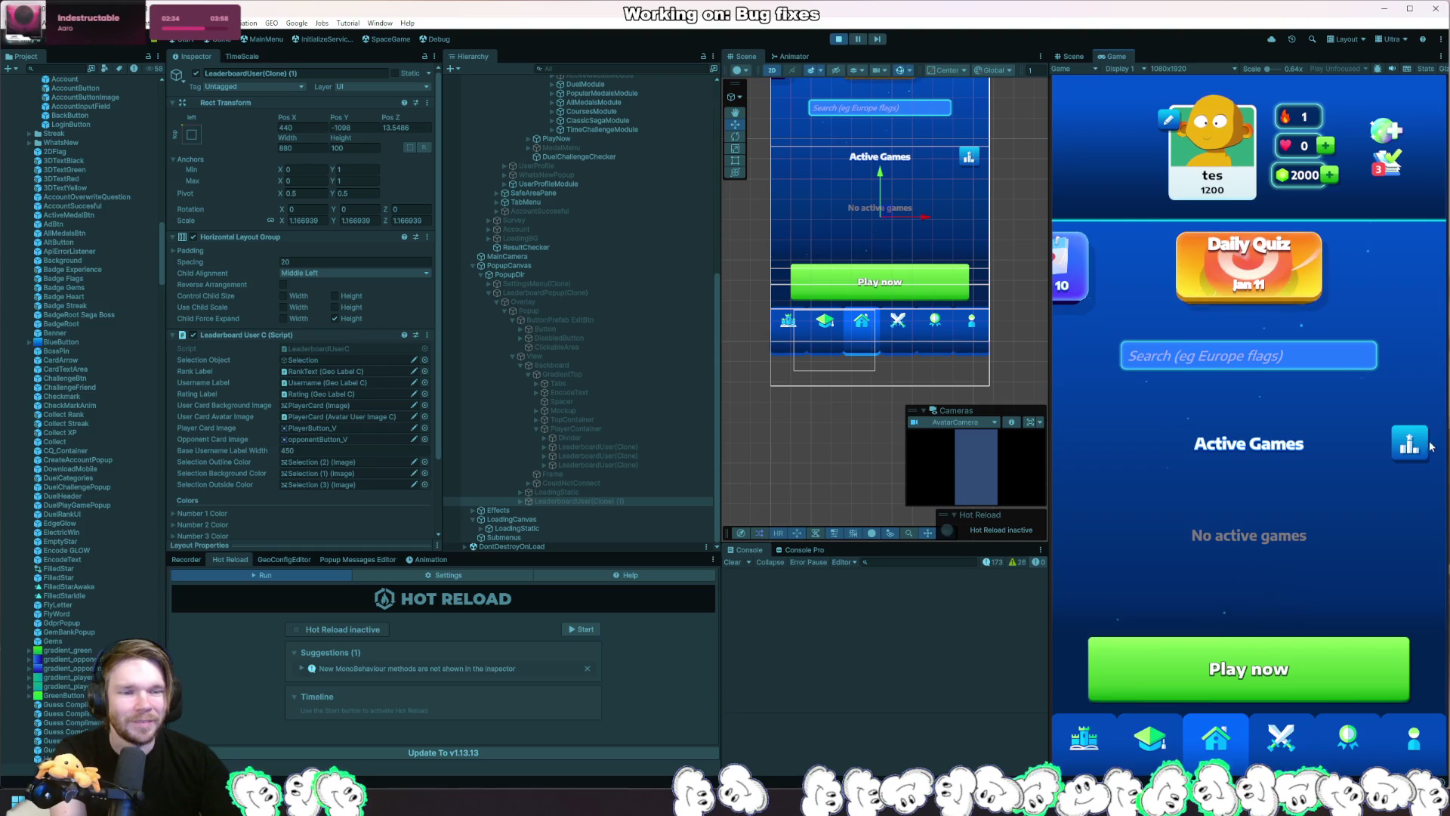
Reopen the Duel leaderboard from the home screen's leaderboard button.
click(1398, 451)
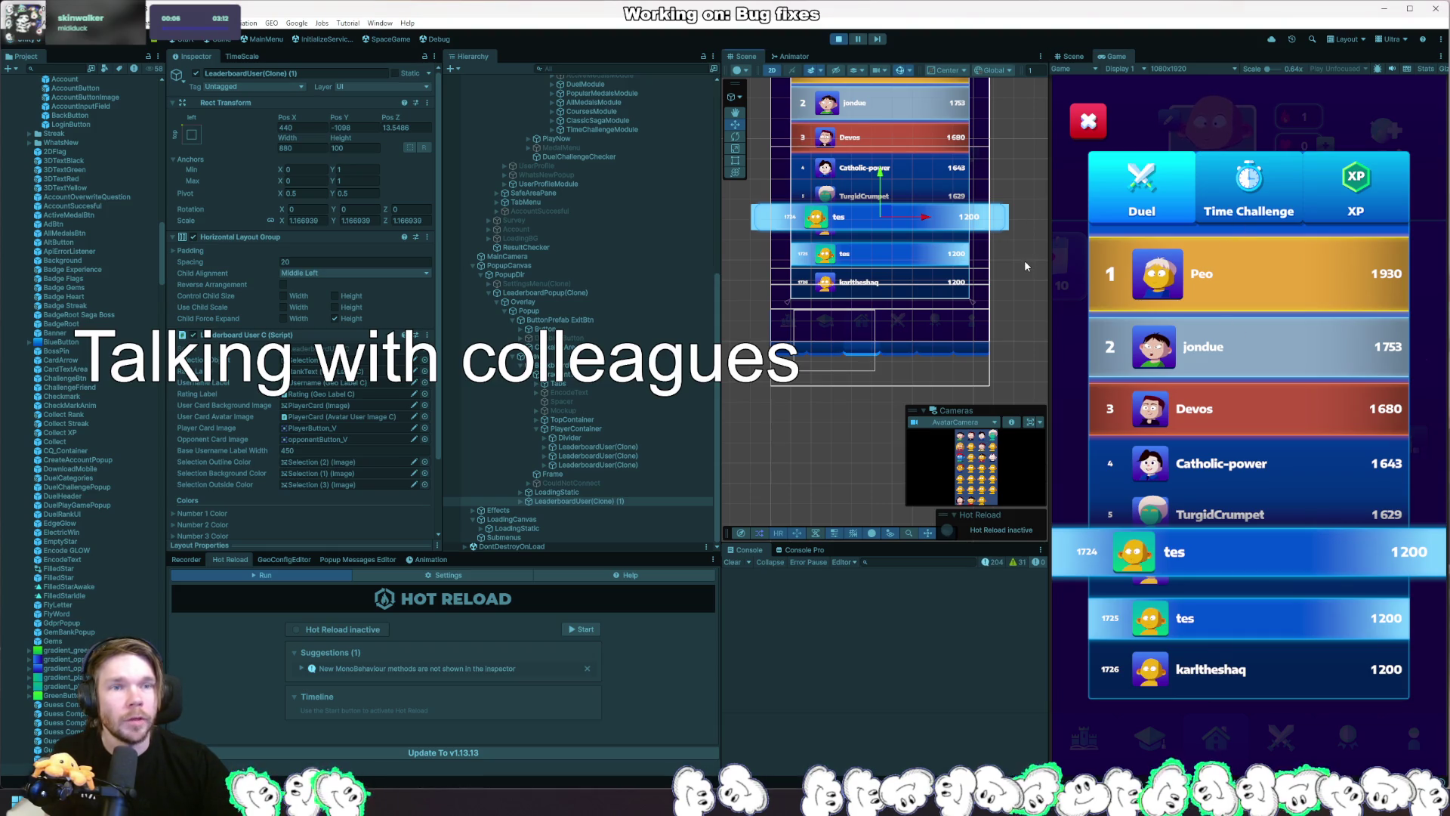
Select Scroll View to show its Rect Transform, Image and Scroll Rect in the Inspector.
click(1209, 317)
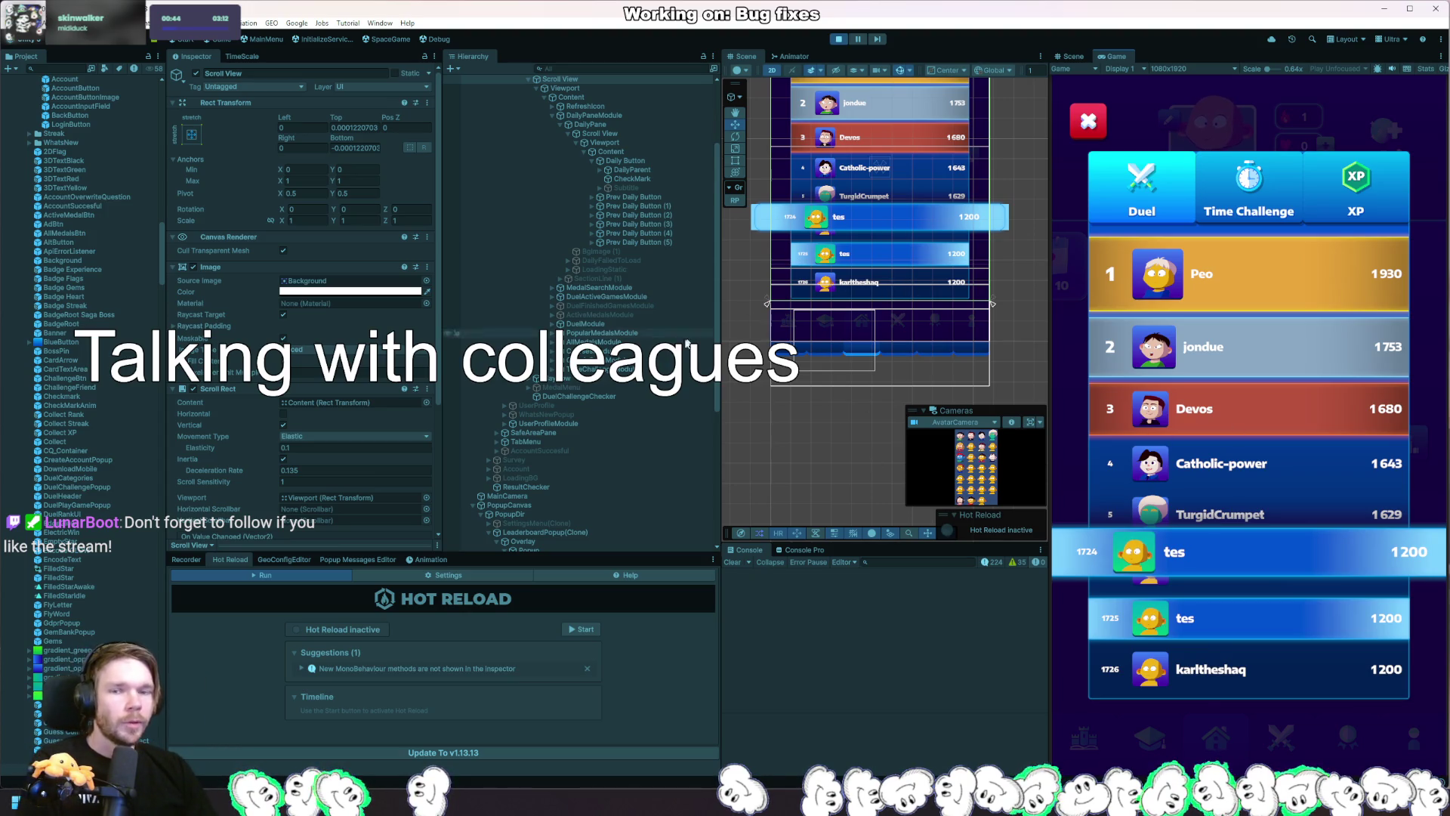
Deactivate LeaderboardUser(Clone) (1), then reactivate it to compare the floating row with the normal one.
click(634, 232)
scroll(630, 418, down, 5)
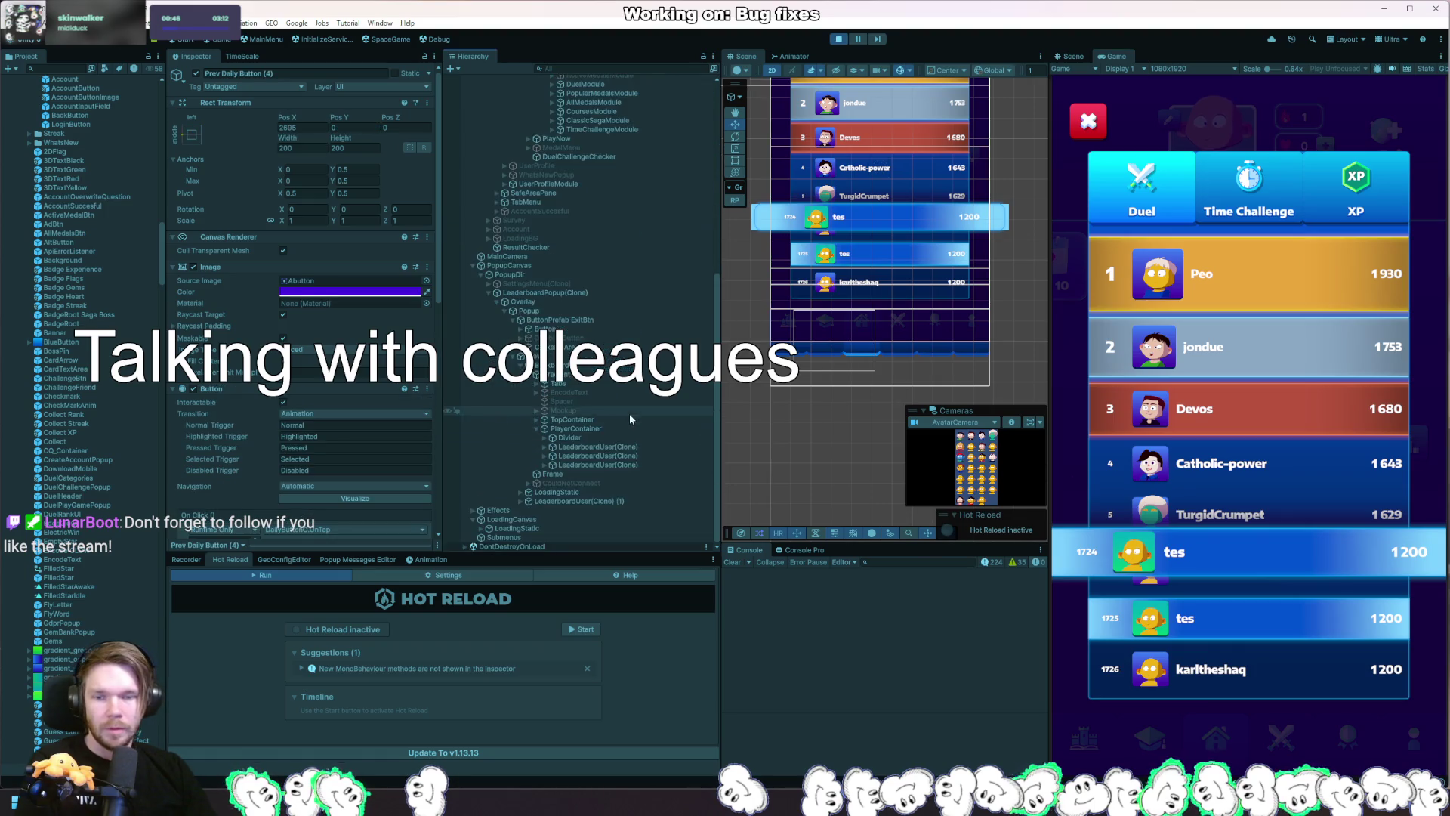
click(601, 501)
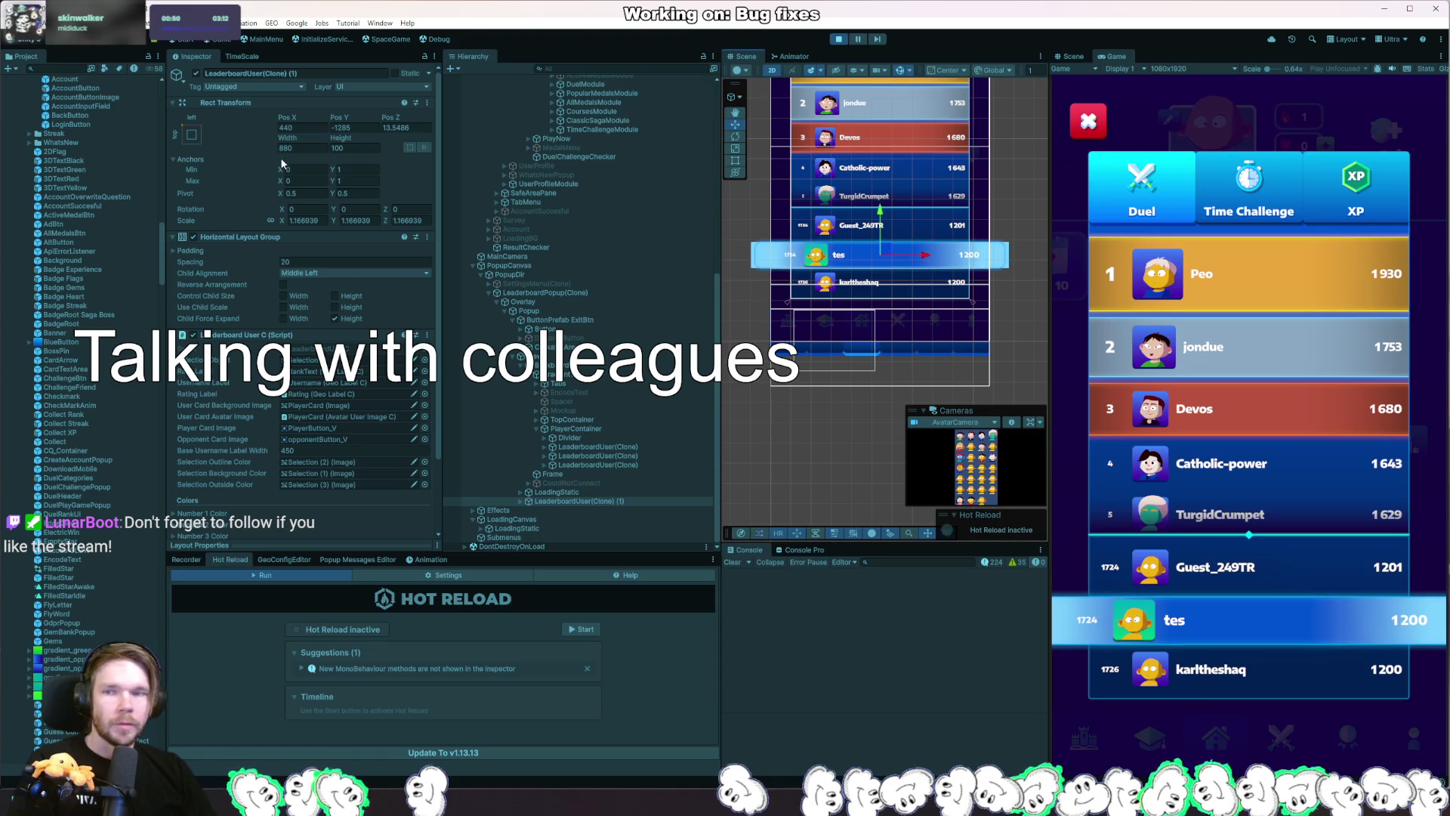
click(195, 73)
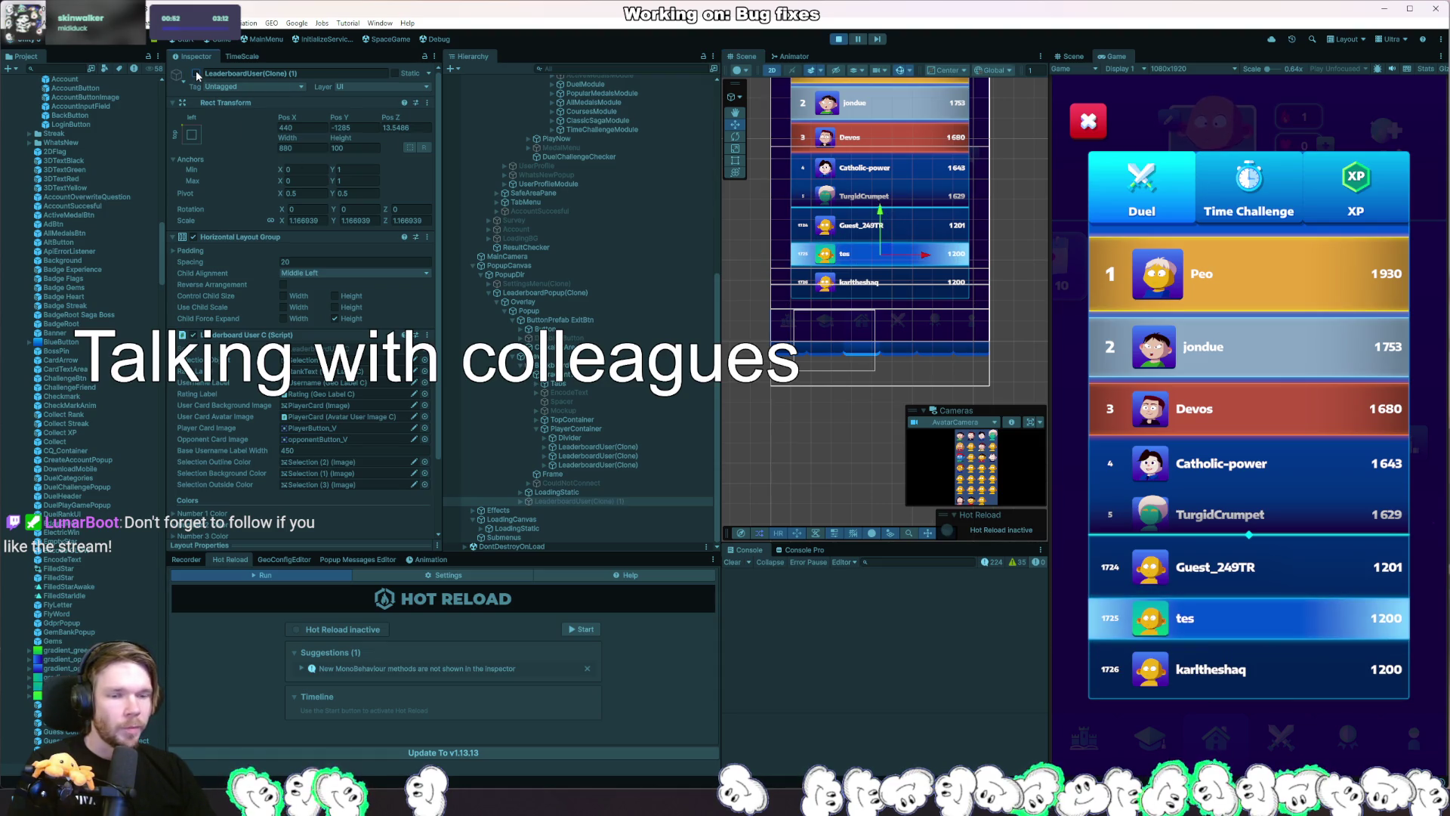
click(196, 74)
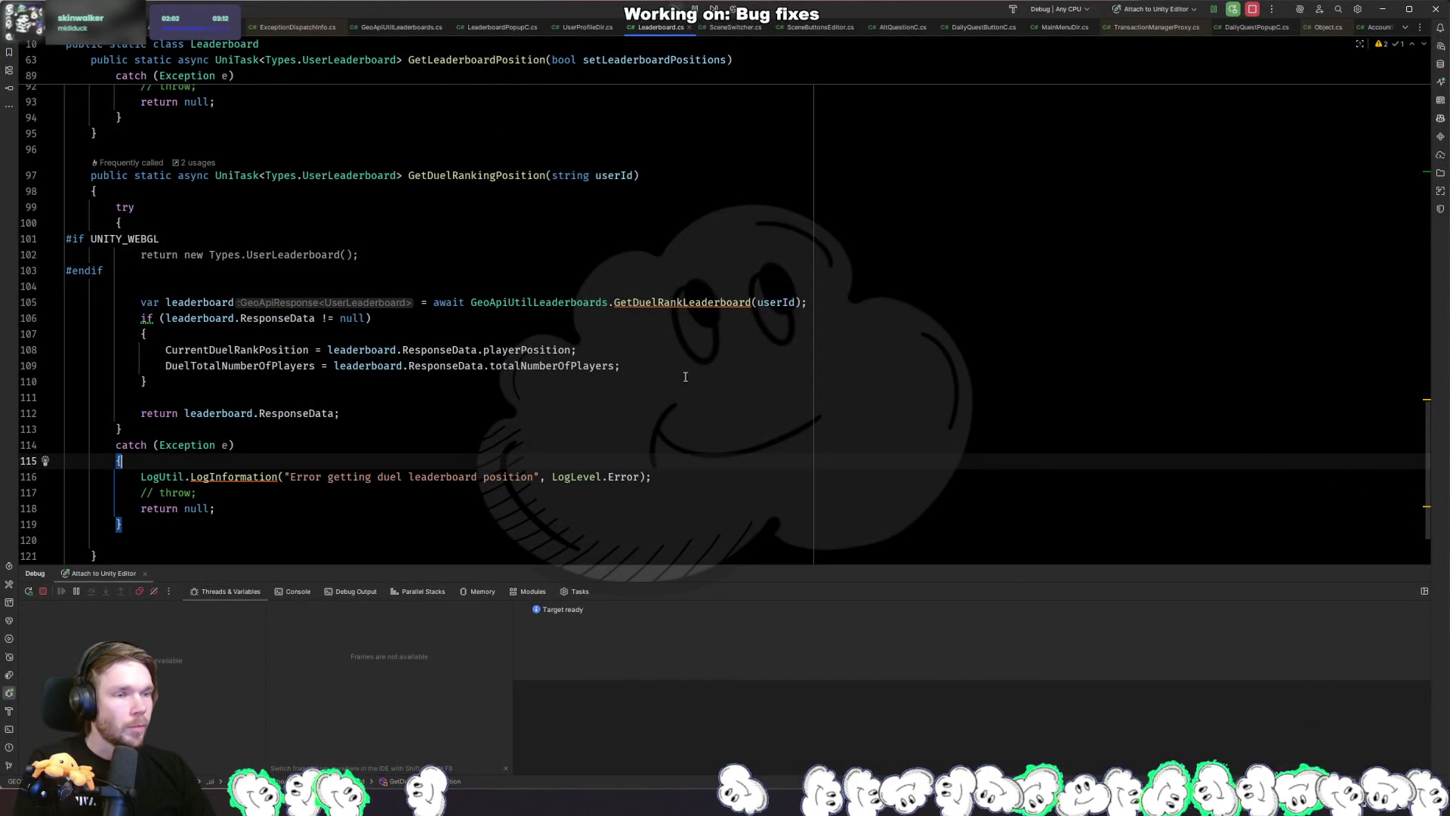
key(ctrl+Tab)
key(Tab)
key(Tab)
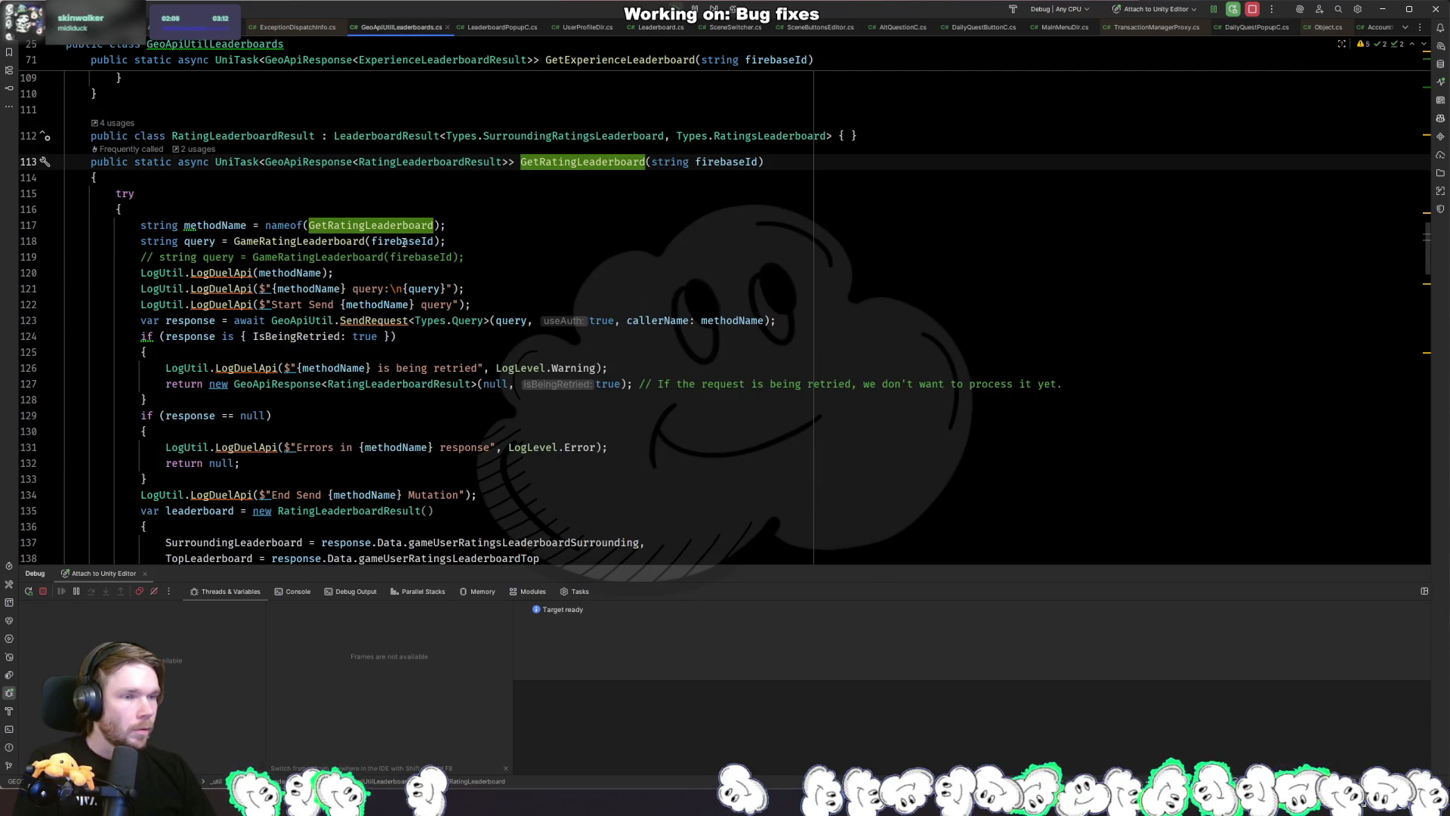
ctrl+click(302, 241)
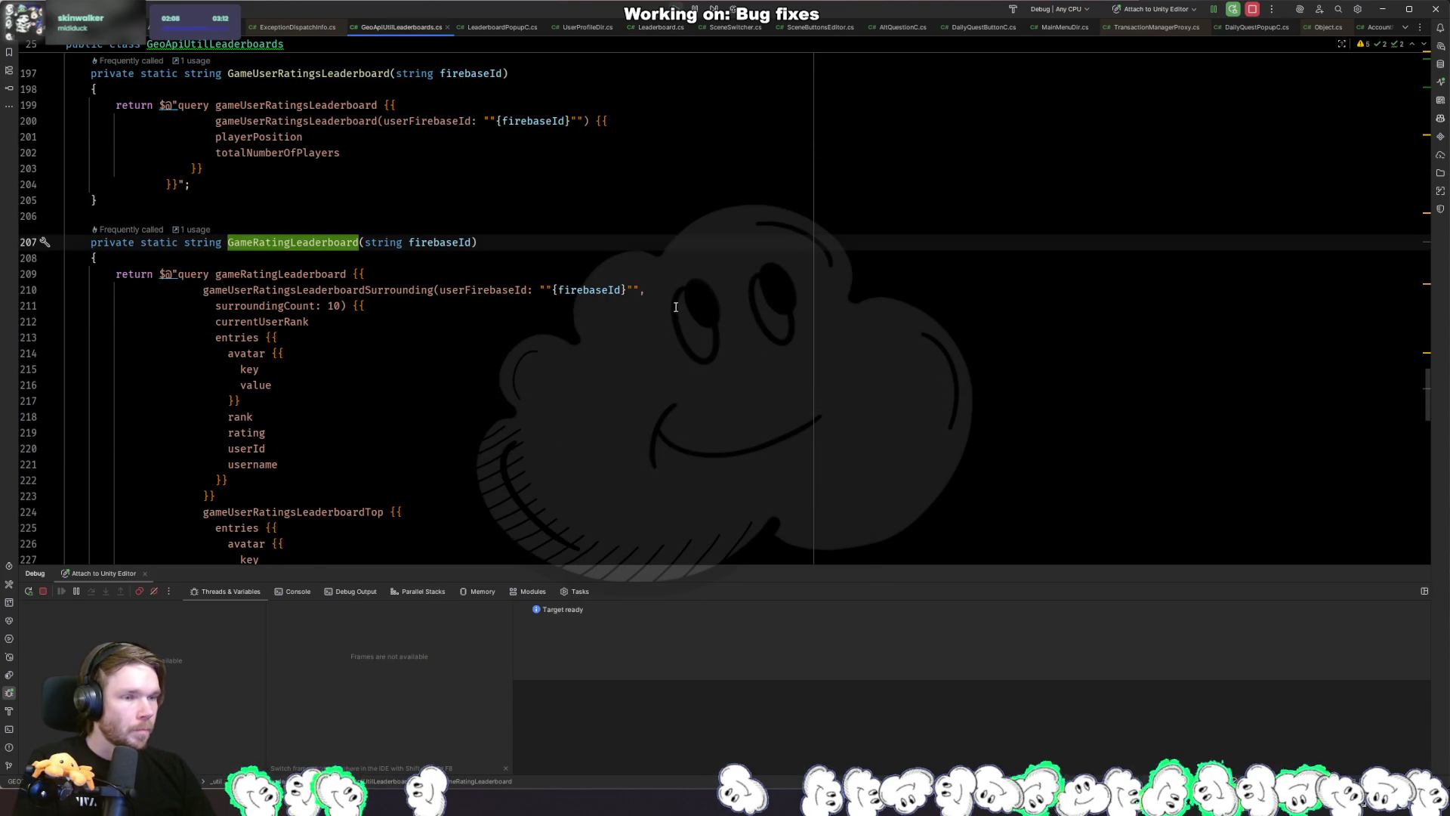
scroll(677, 307, down, 10)
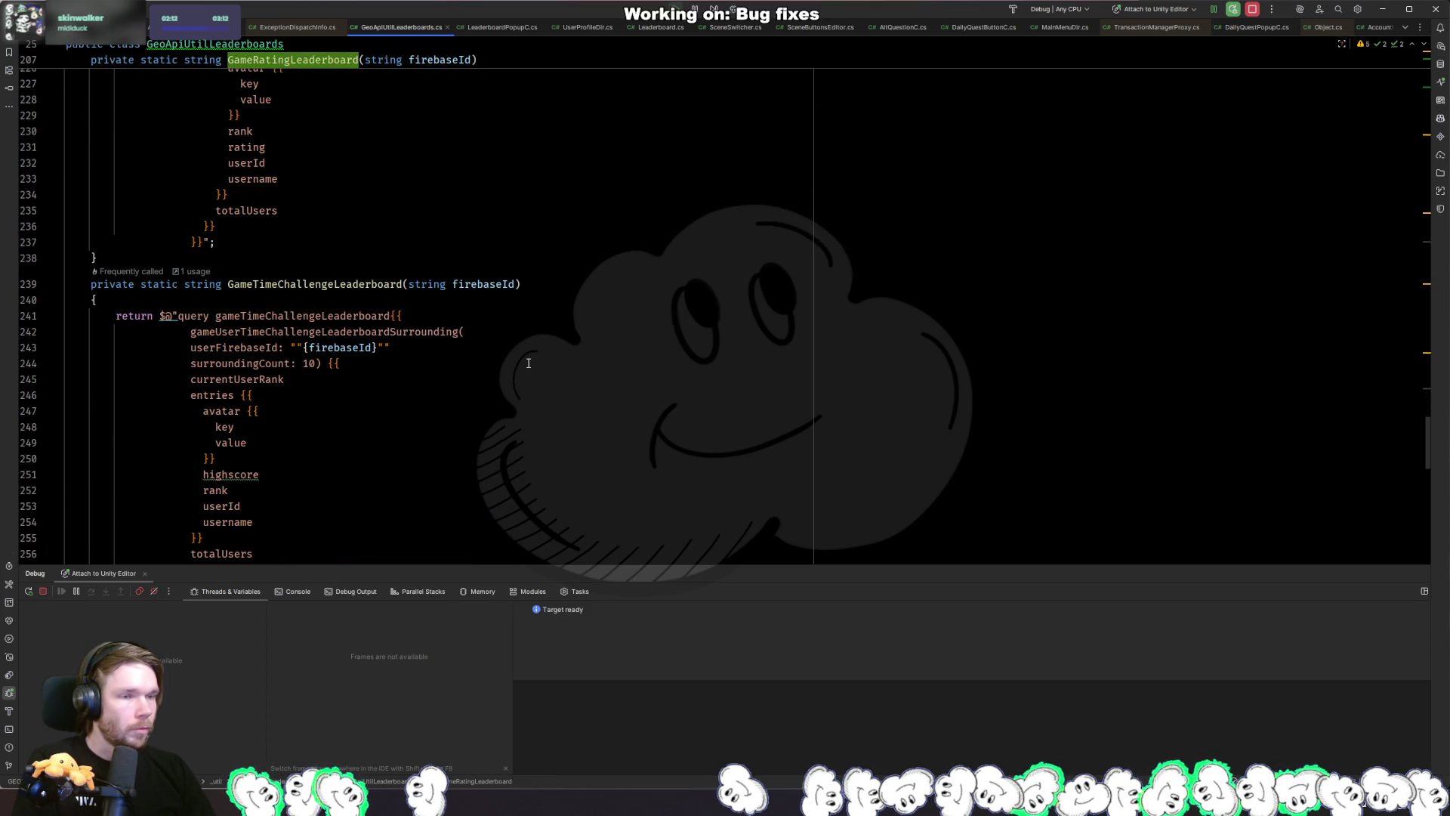
scroll(548, 351, down, 2)
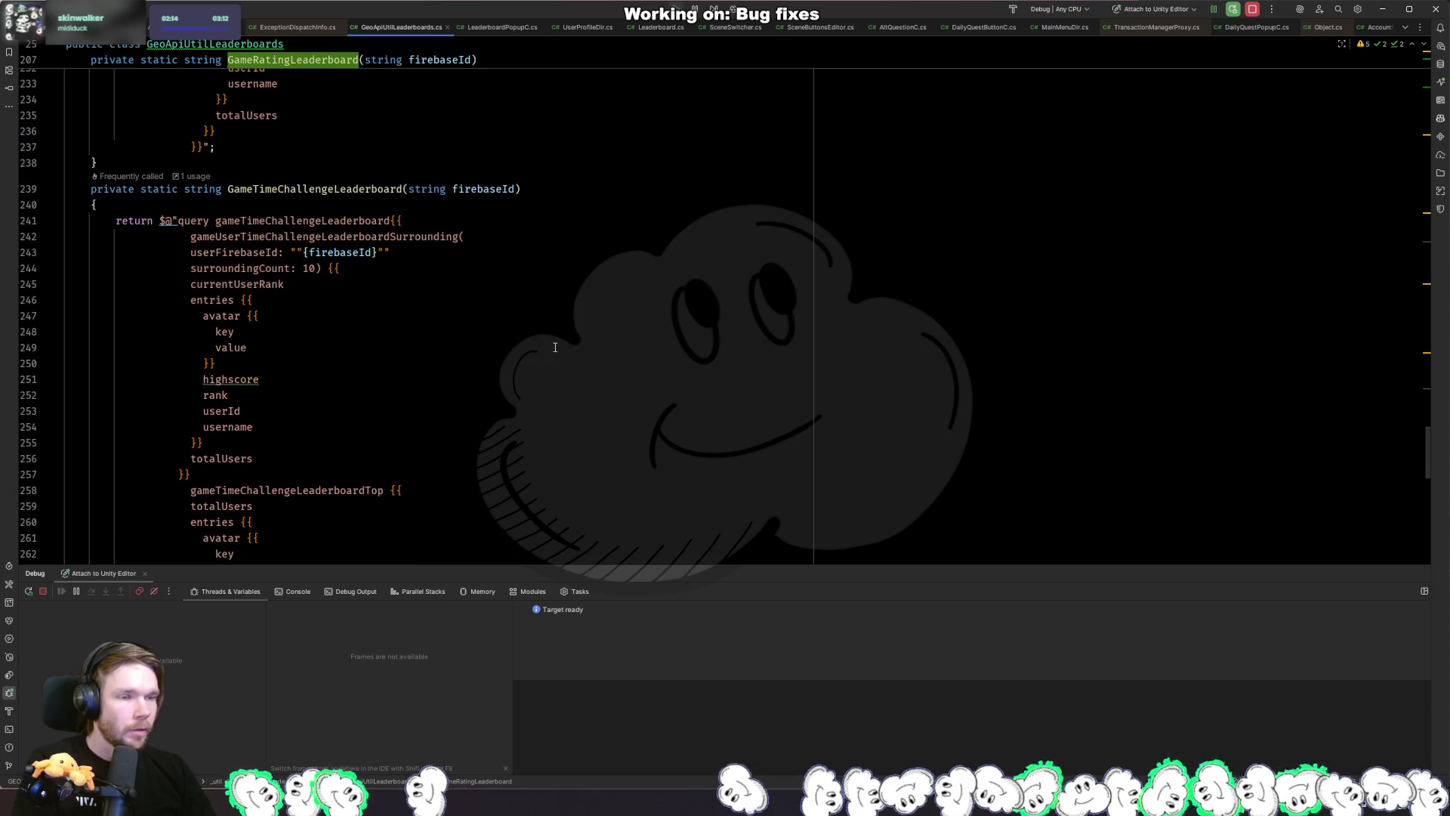
scroll(550, 350, up, 1)
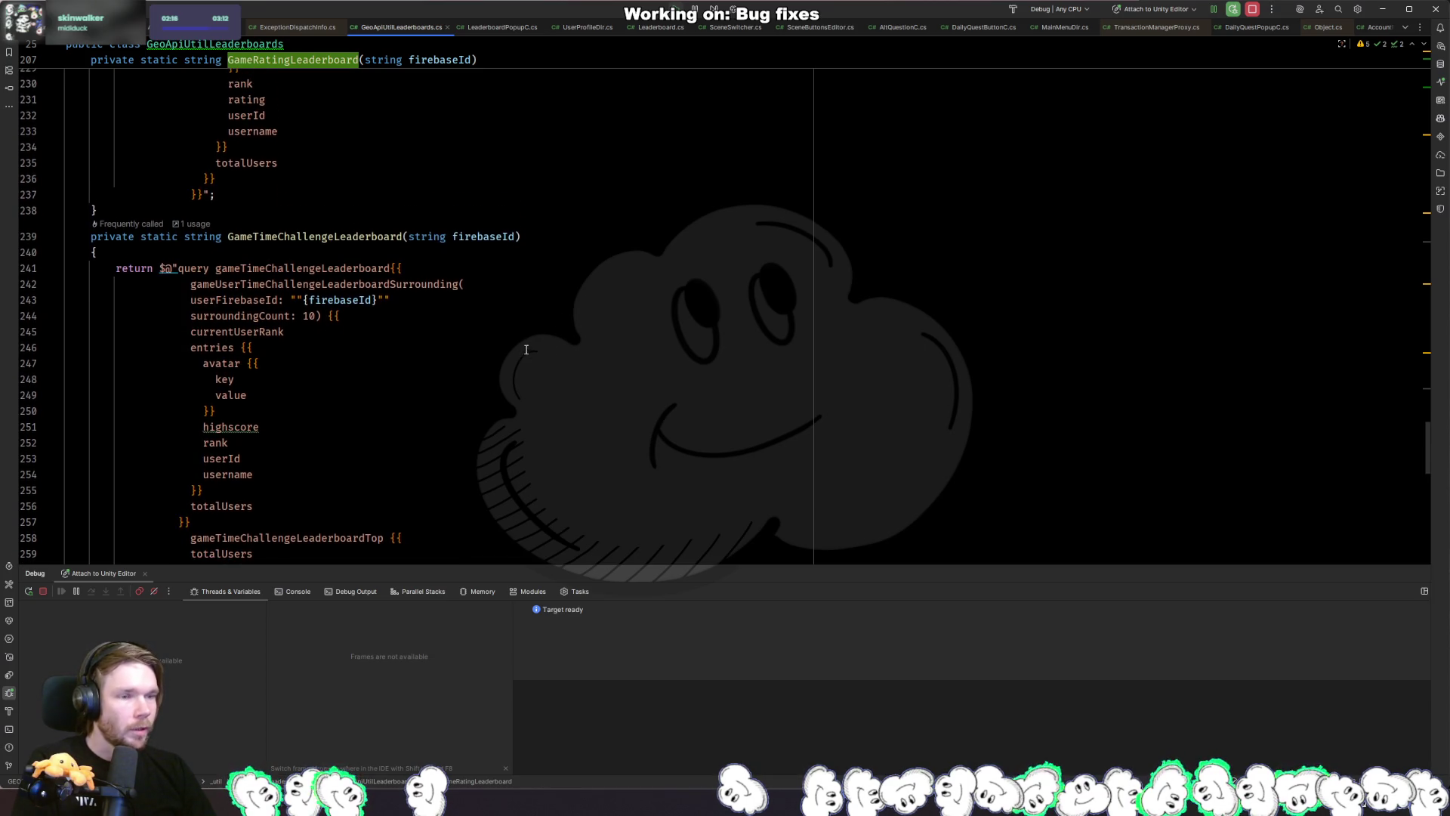
scroll(425, 293, down, 6)
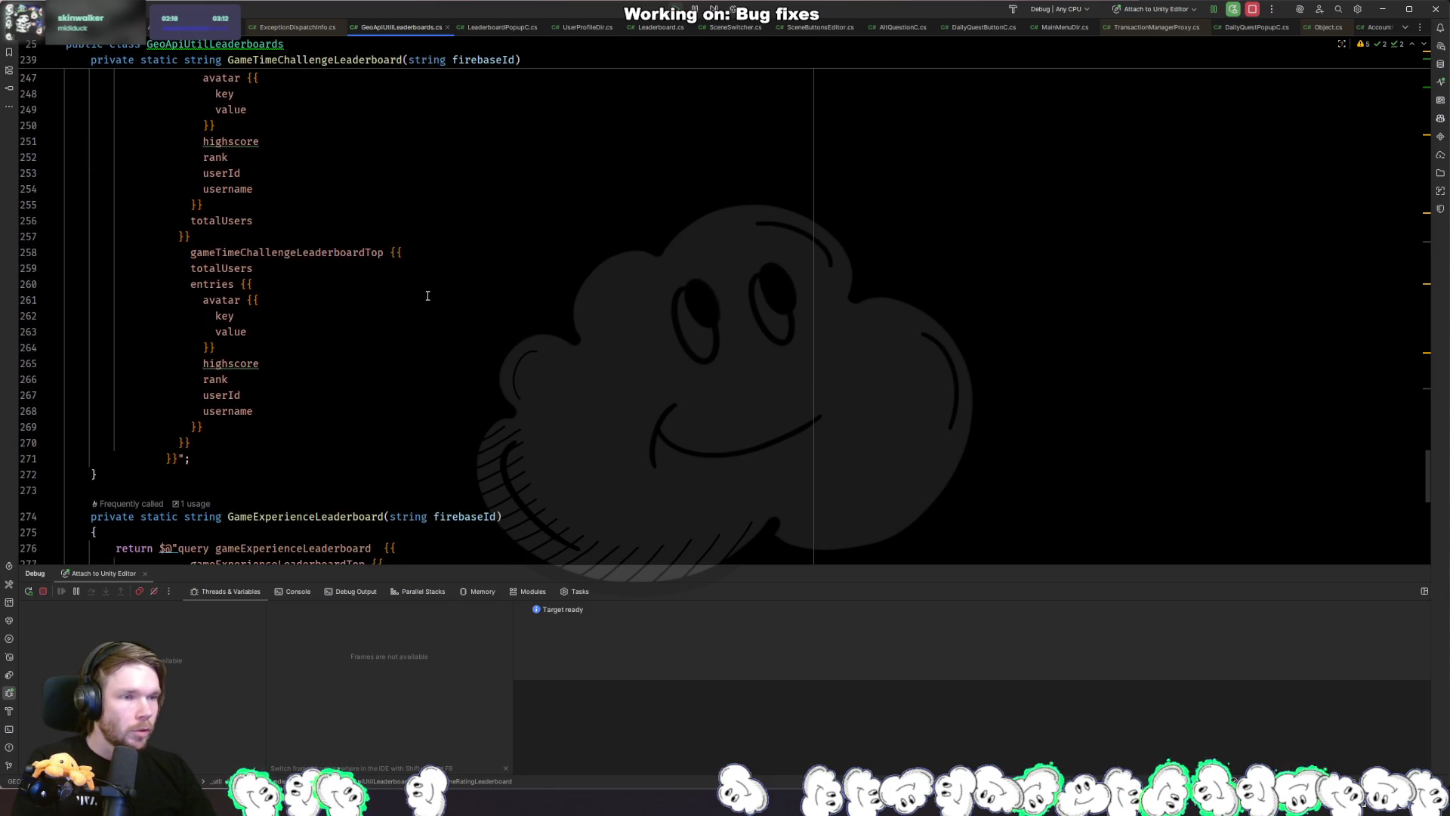
scroll(558, 364, down, 10)
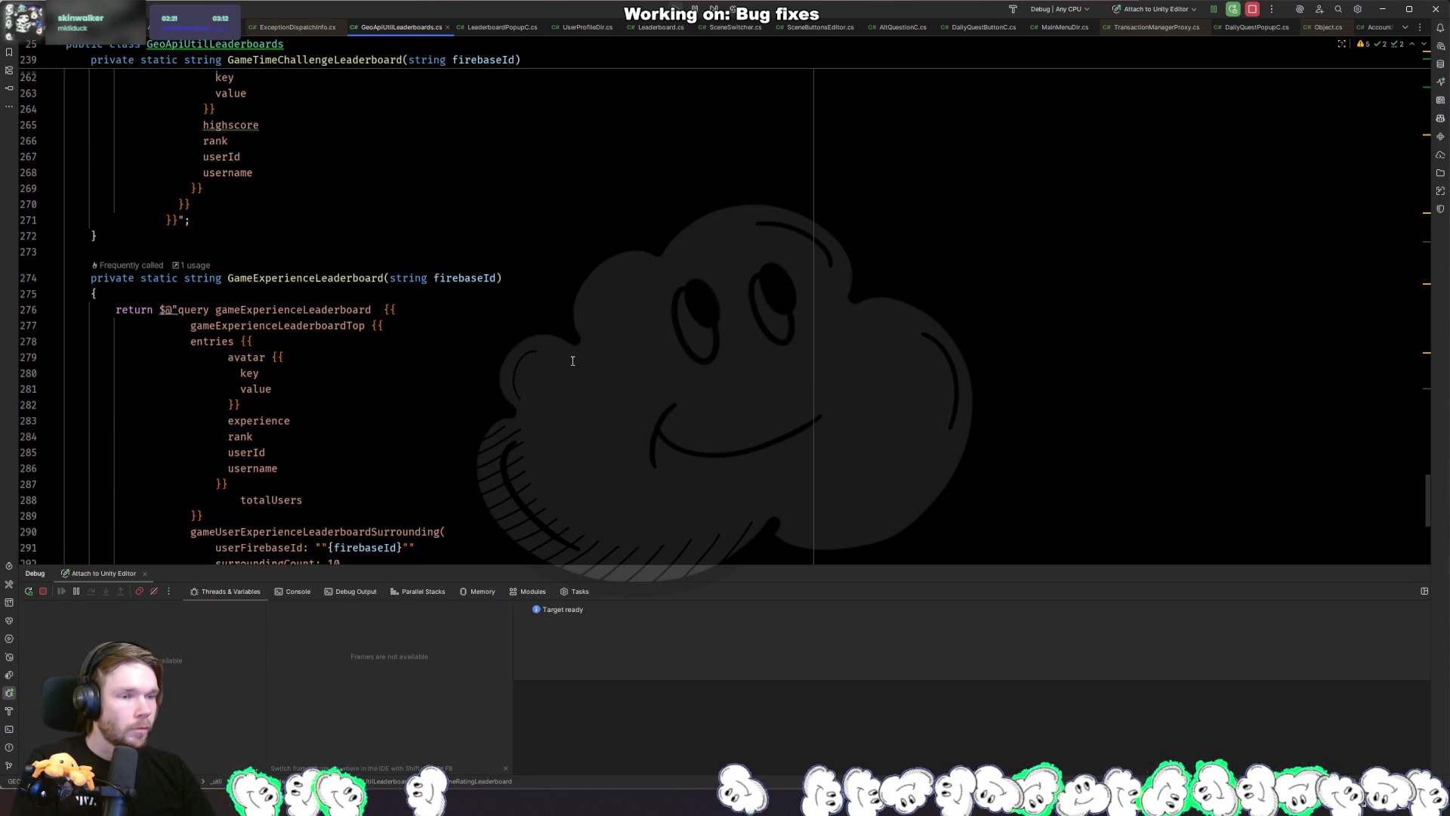
scroll(572, 361, down, 2)
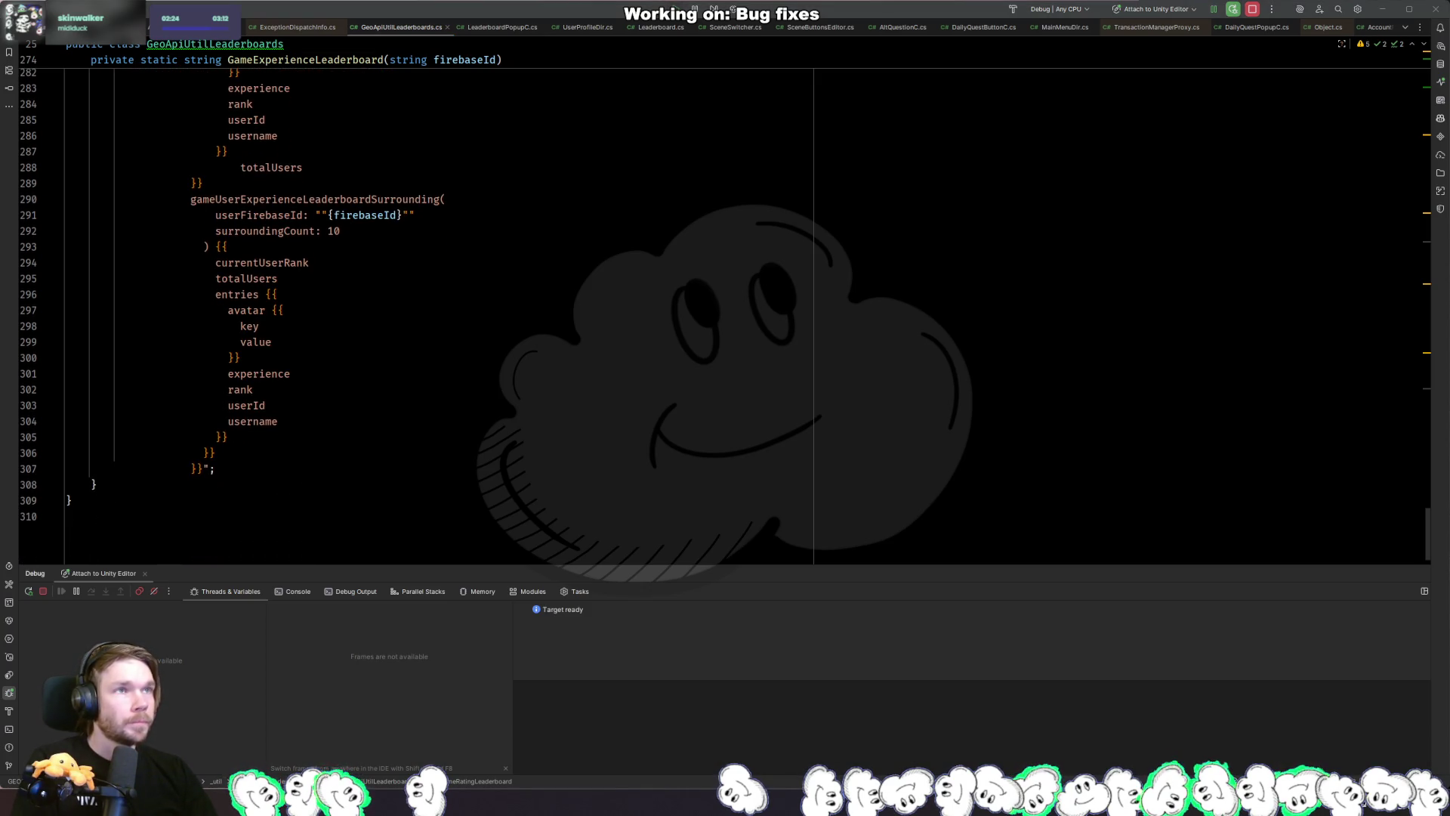
scroll(535, 364, up, 2)
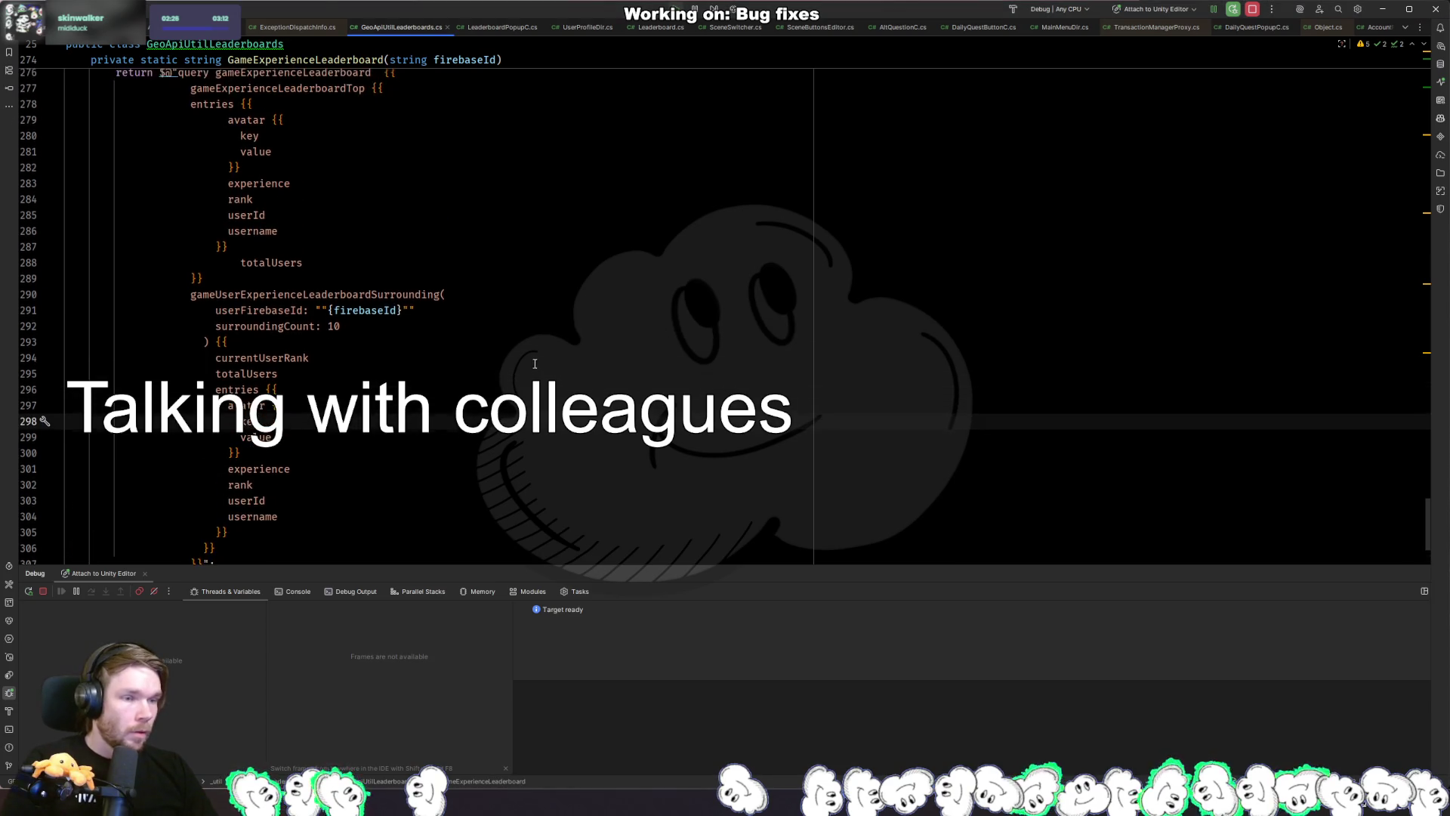
scroll(535, 364, up, 20)
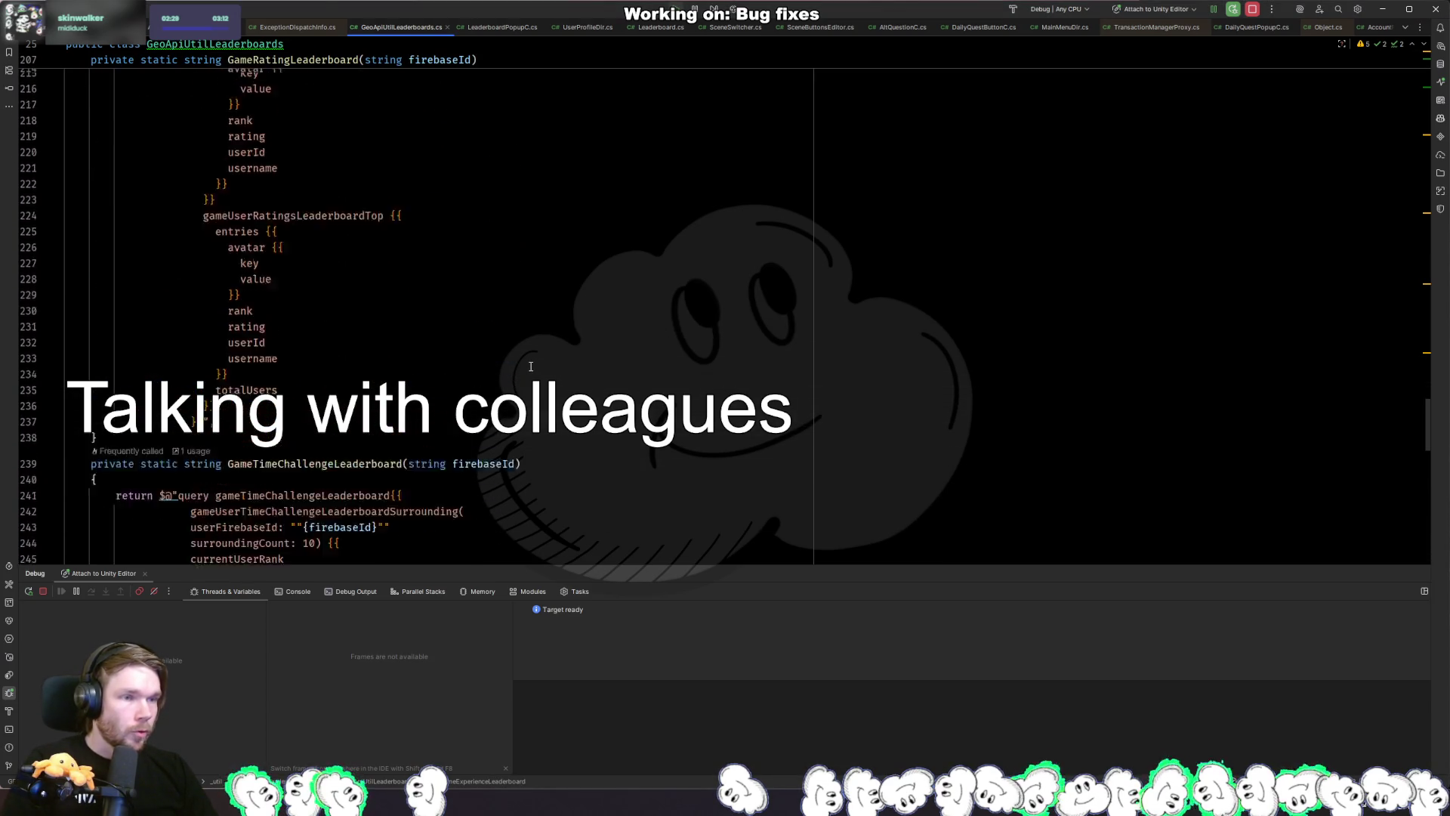
scroll(531, 367, up, 10)
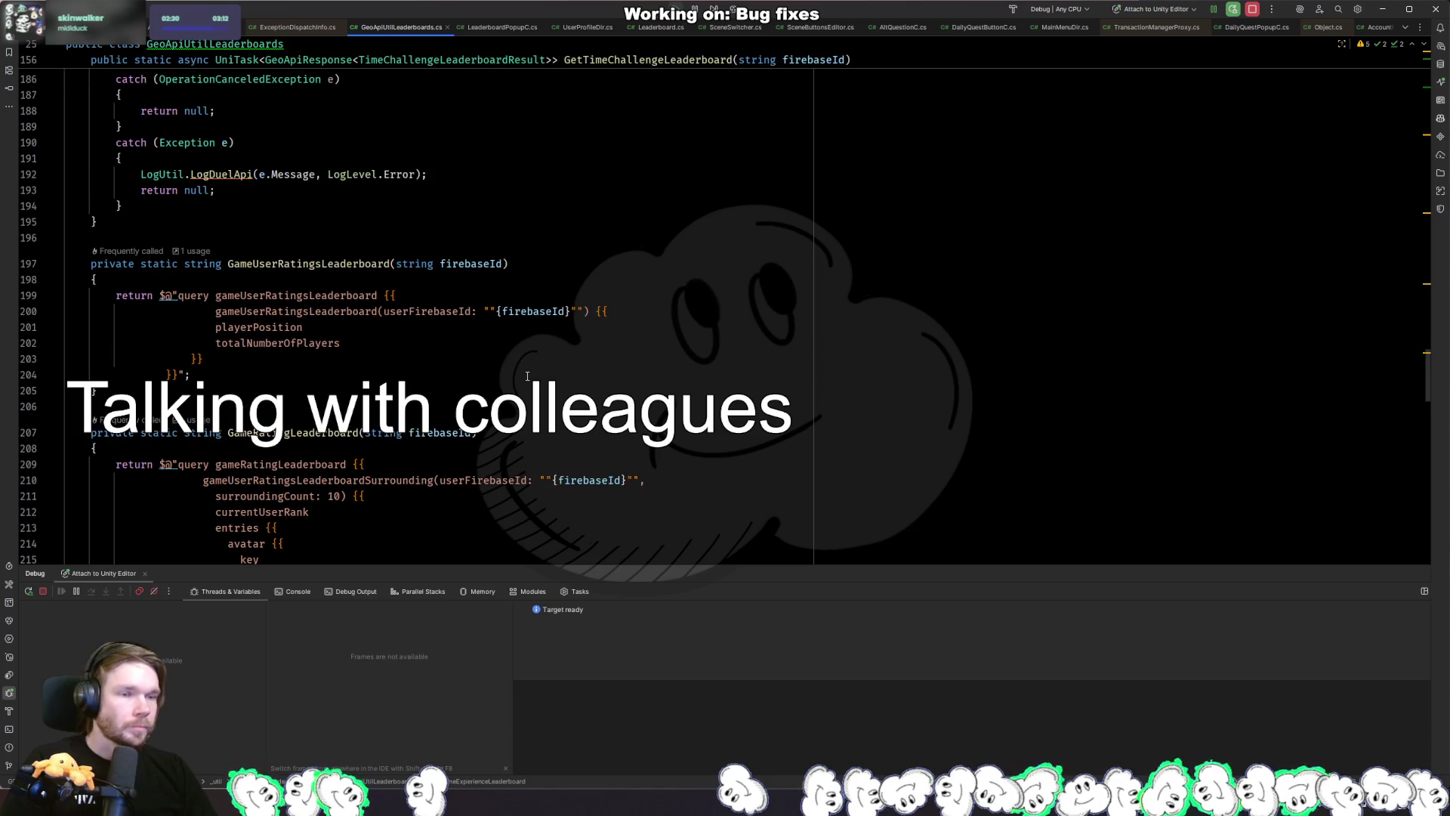
Switch from Rider to the Unity Editor to view the Duel leaderboard popup.
key(alt+Tab)
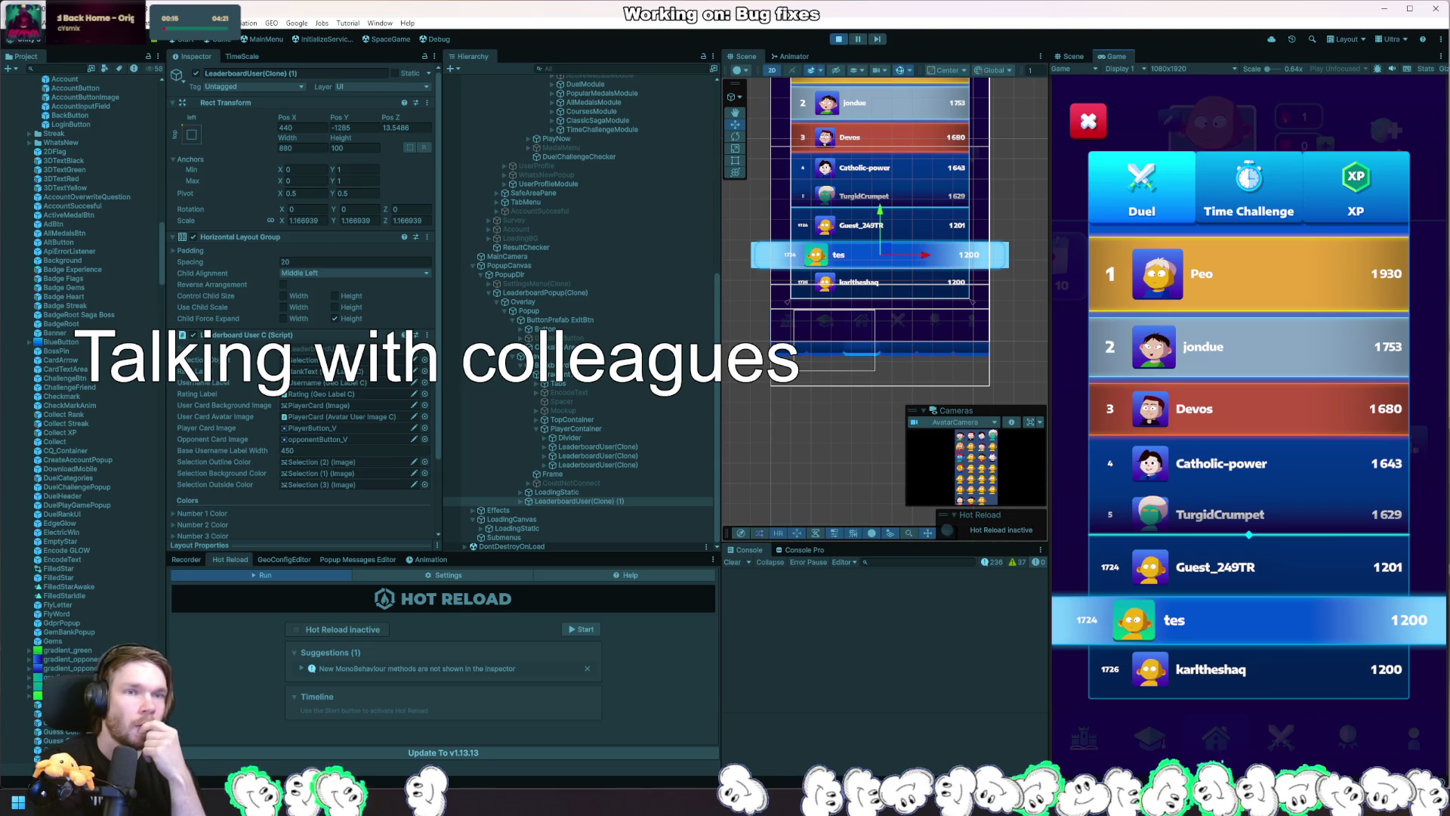
Close the leaderboard popup, reopen it from the Duel Rank card, and close it again.
click(1090, 122)
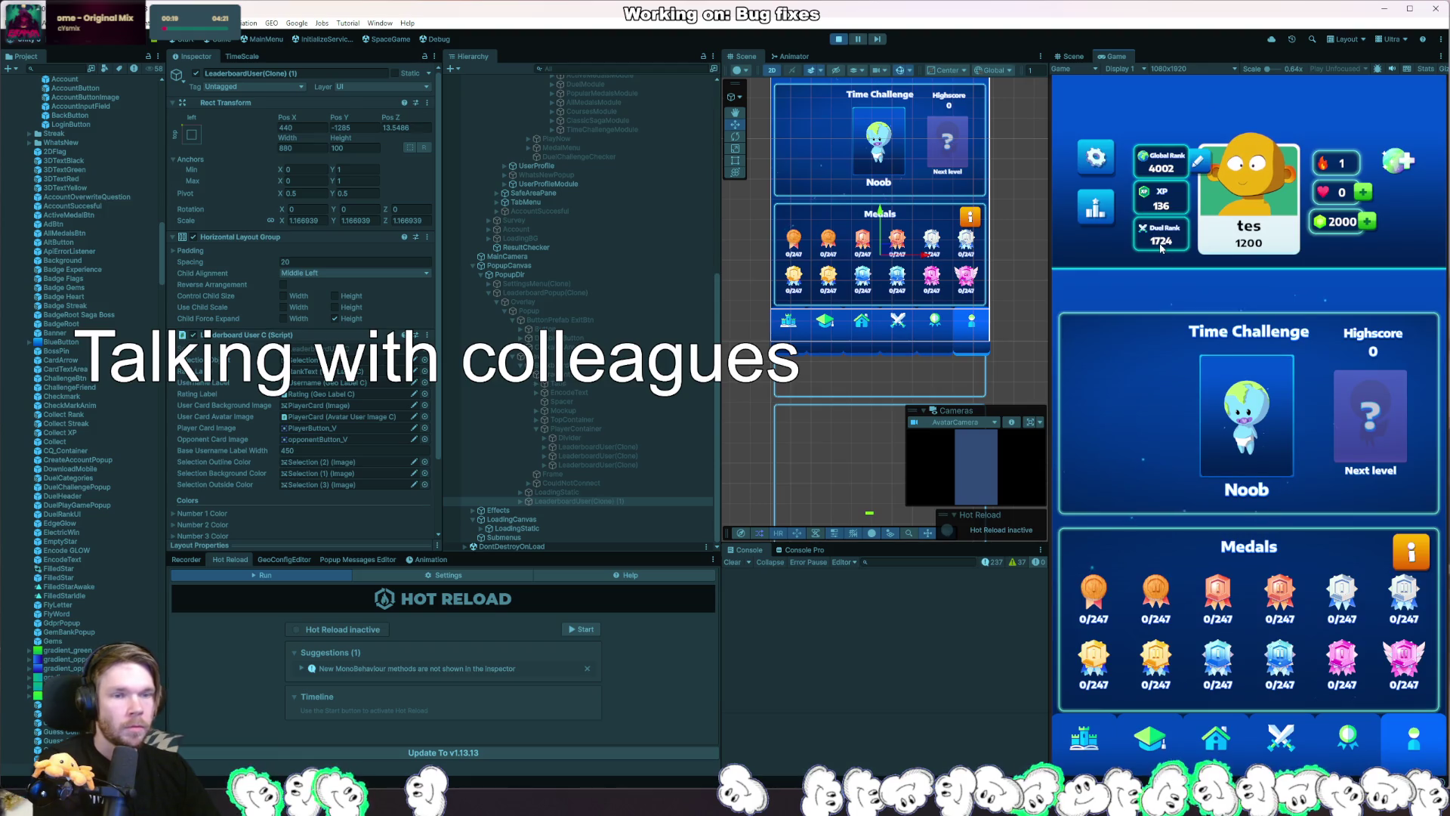
click(1161, 244)
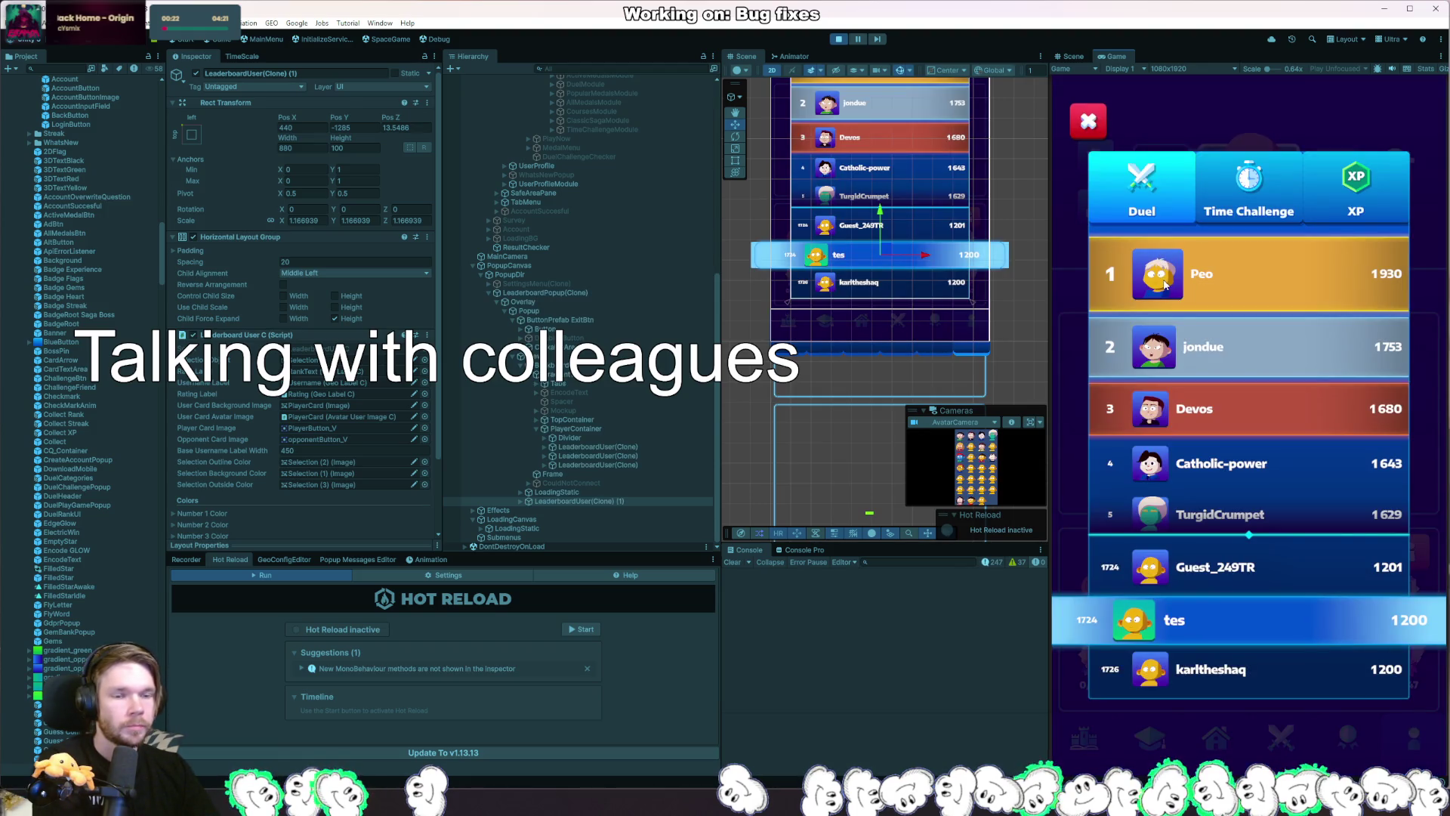
click(1091, 126)
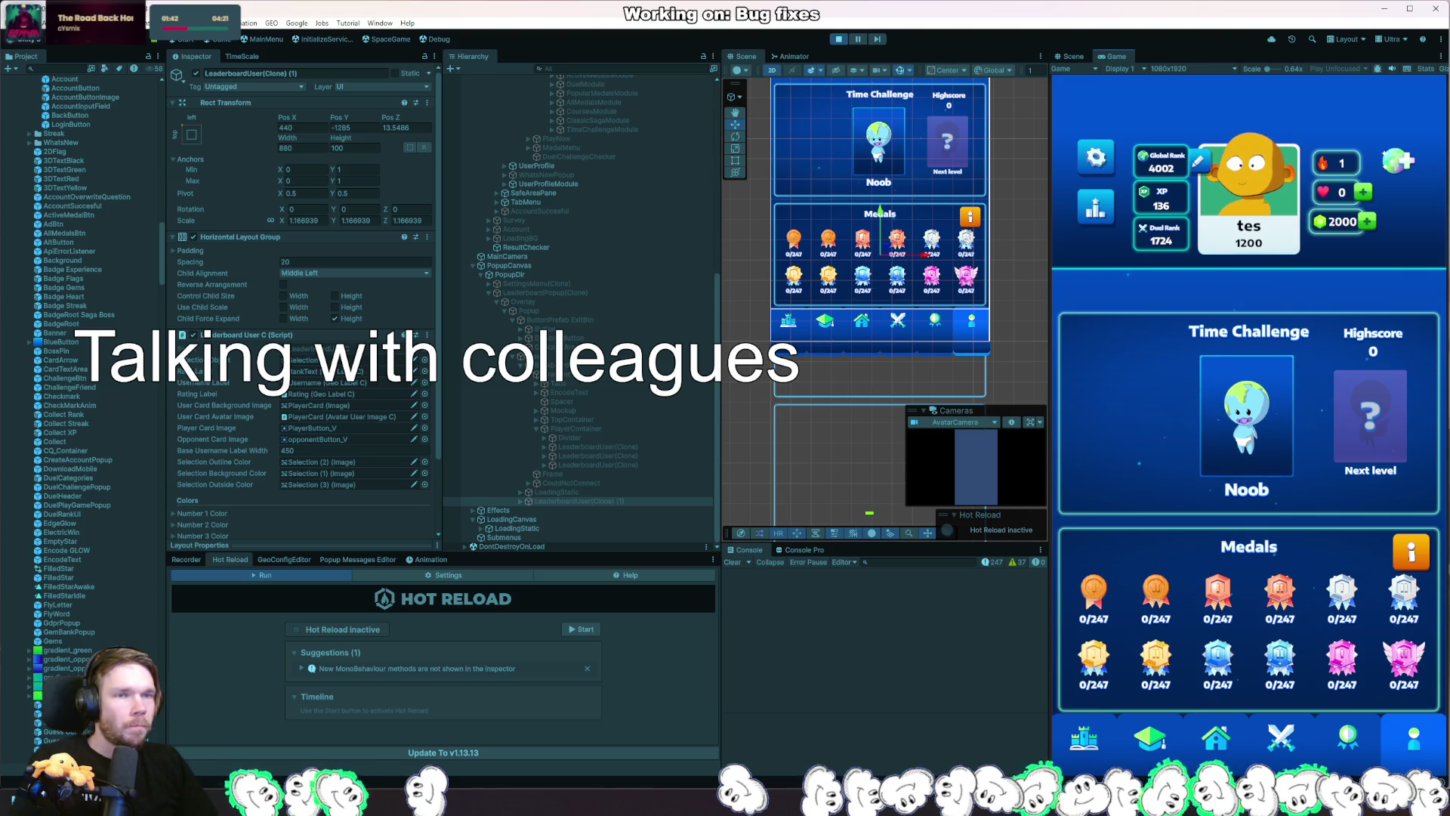
mouse_move(18, 800)
text(du)
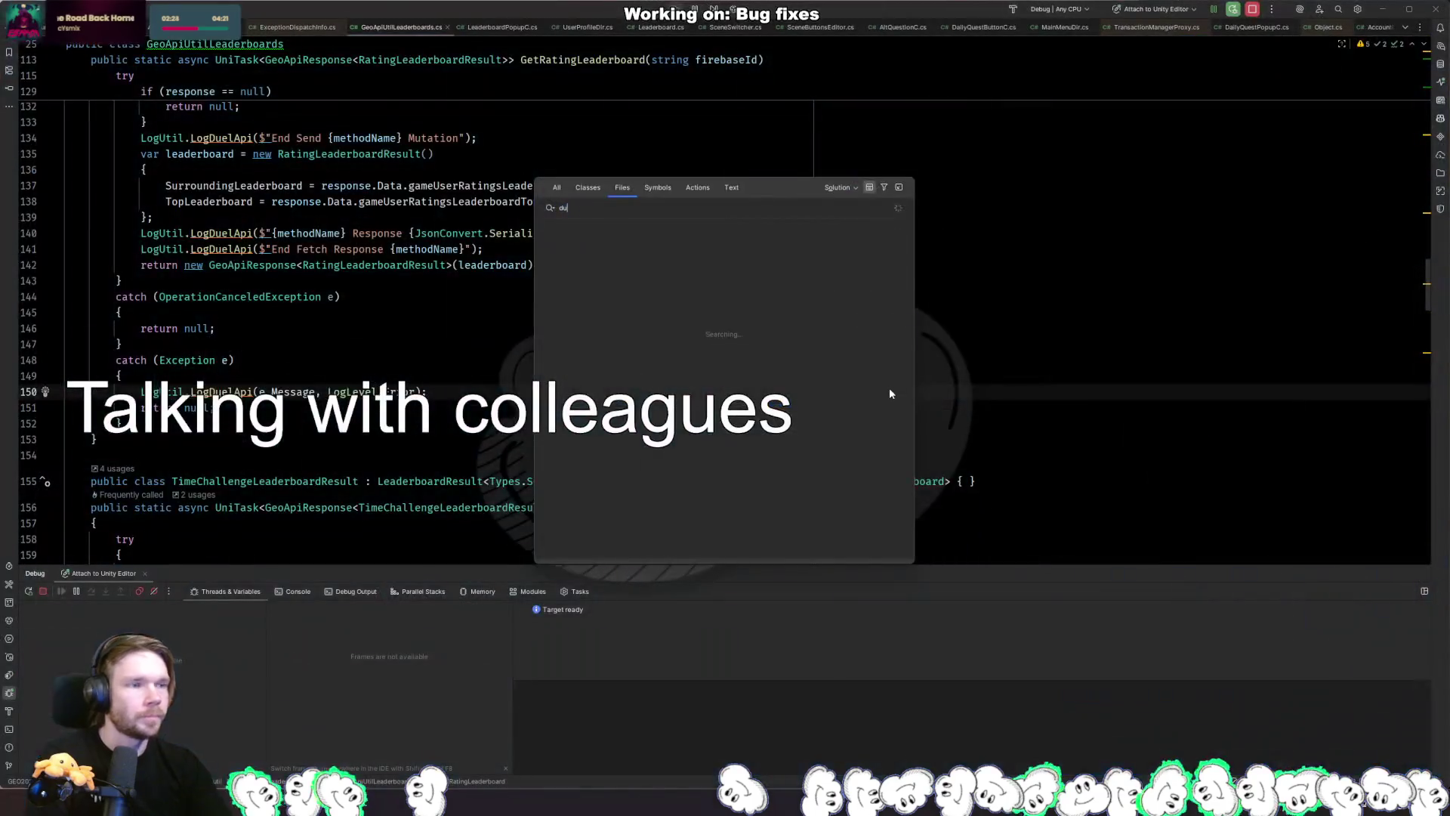
Open GeoApiUtilDuel.cs via file search 'elapi' and jump to the _getAllDataString declaration.
text(elapi)
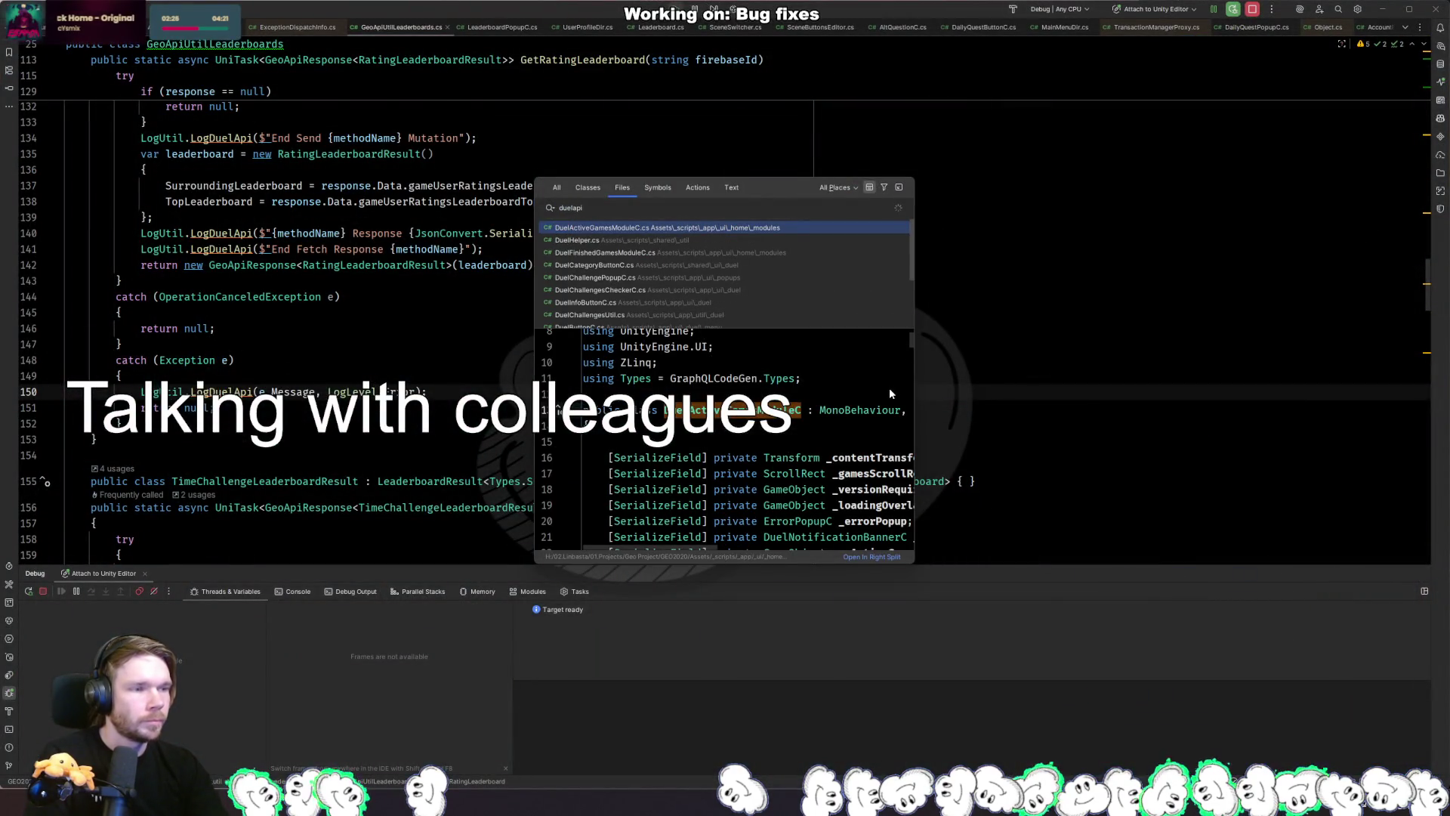
key(Return)
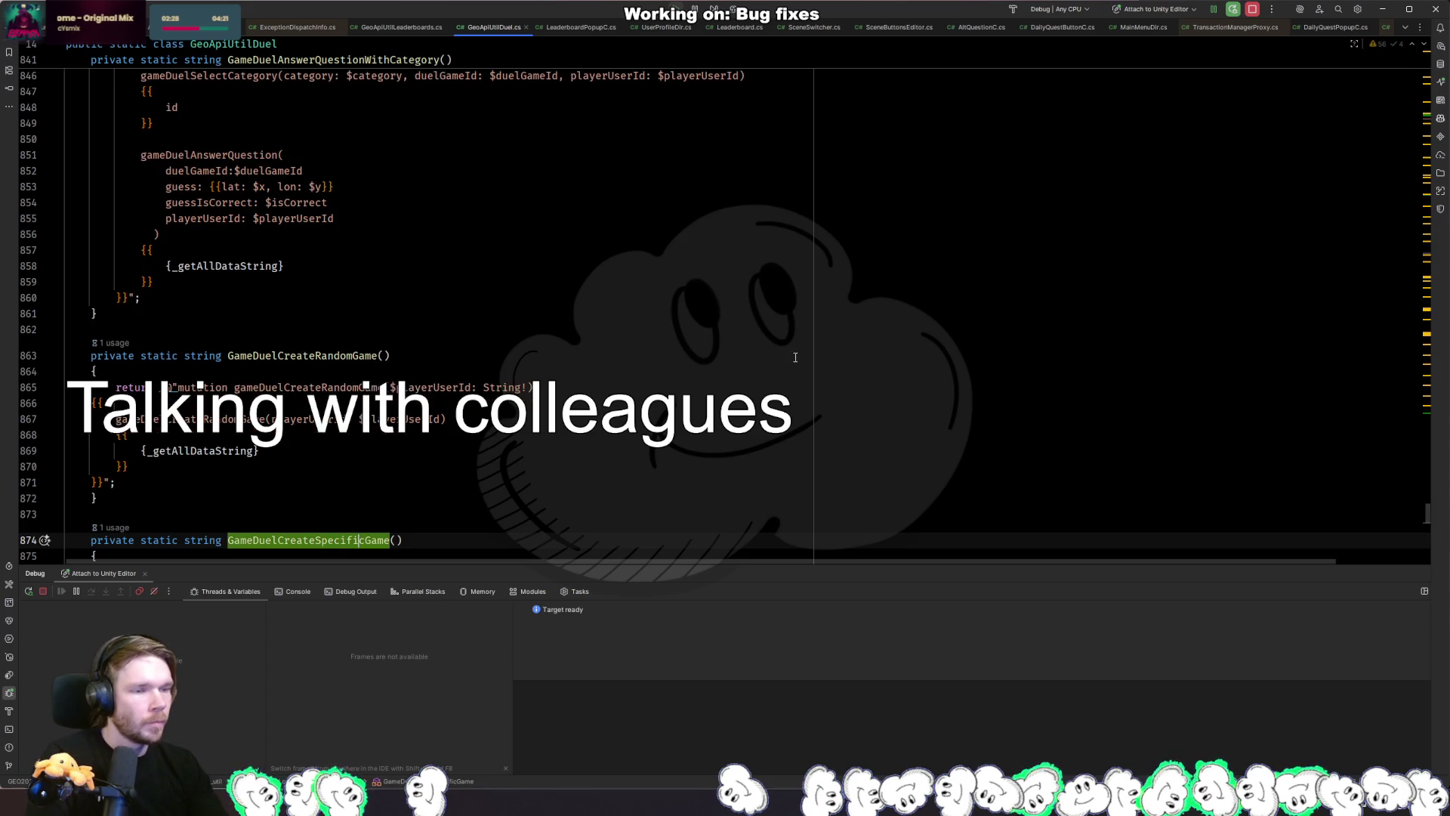
click(229, 450)
ctrl+click(230, 450)
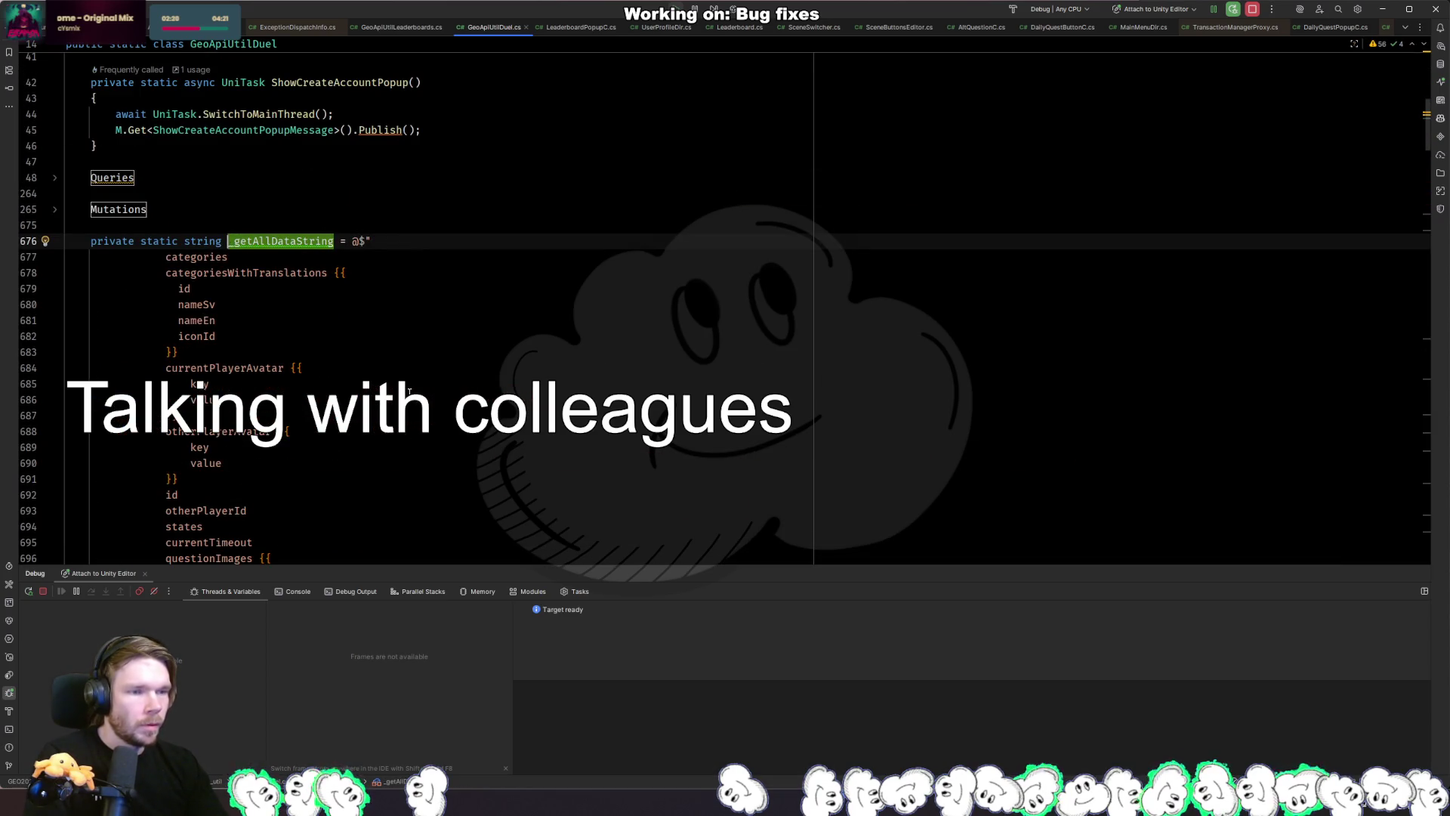
scroll(484, 364, down, 3)
scroll(487, 345, down, 9)
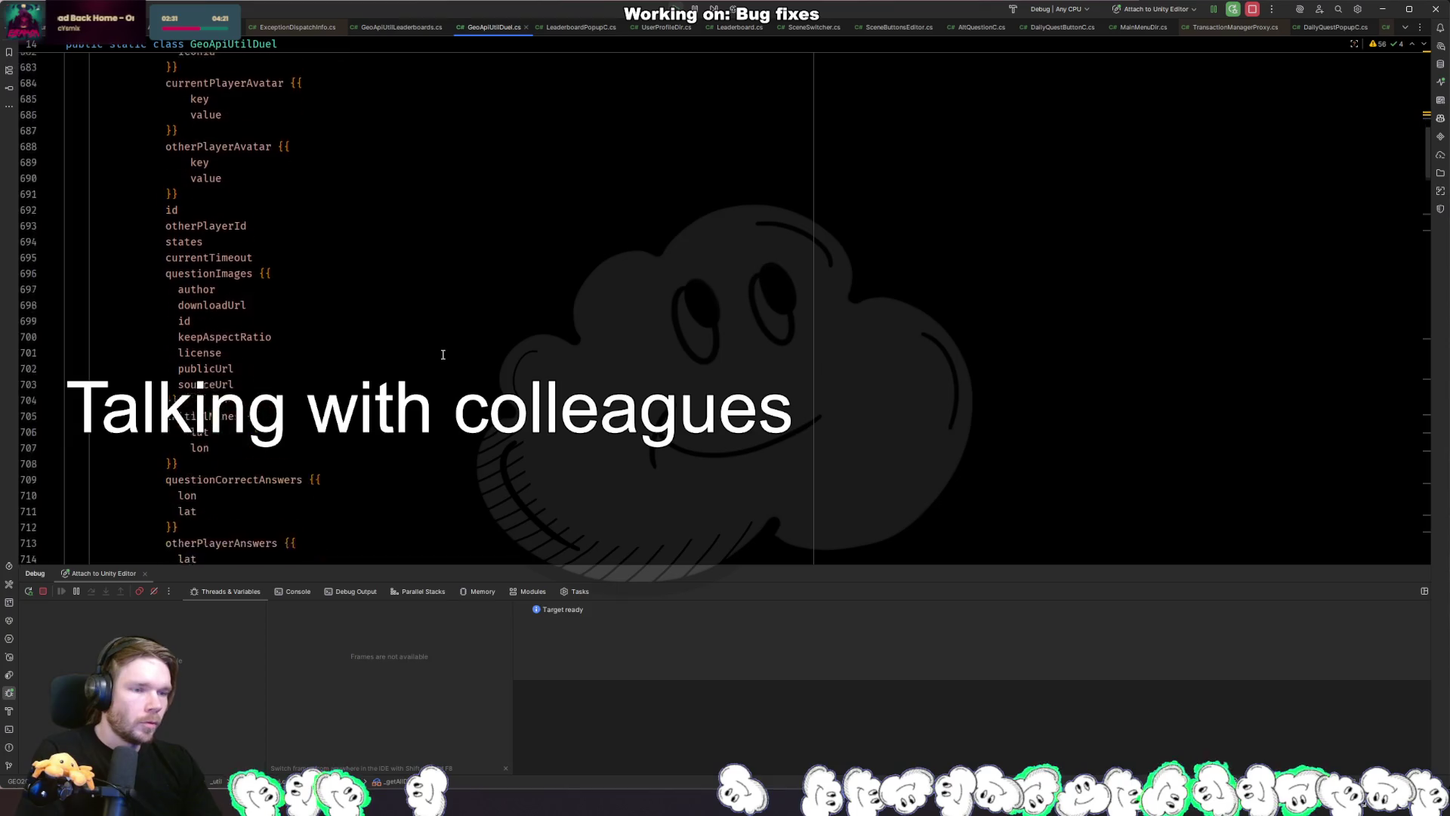
scroll(376, 382, down, 3)
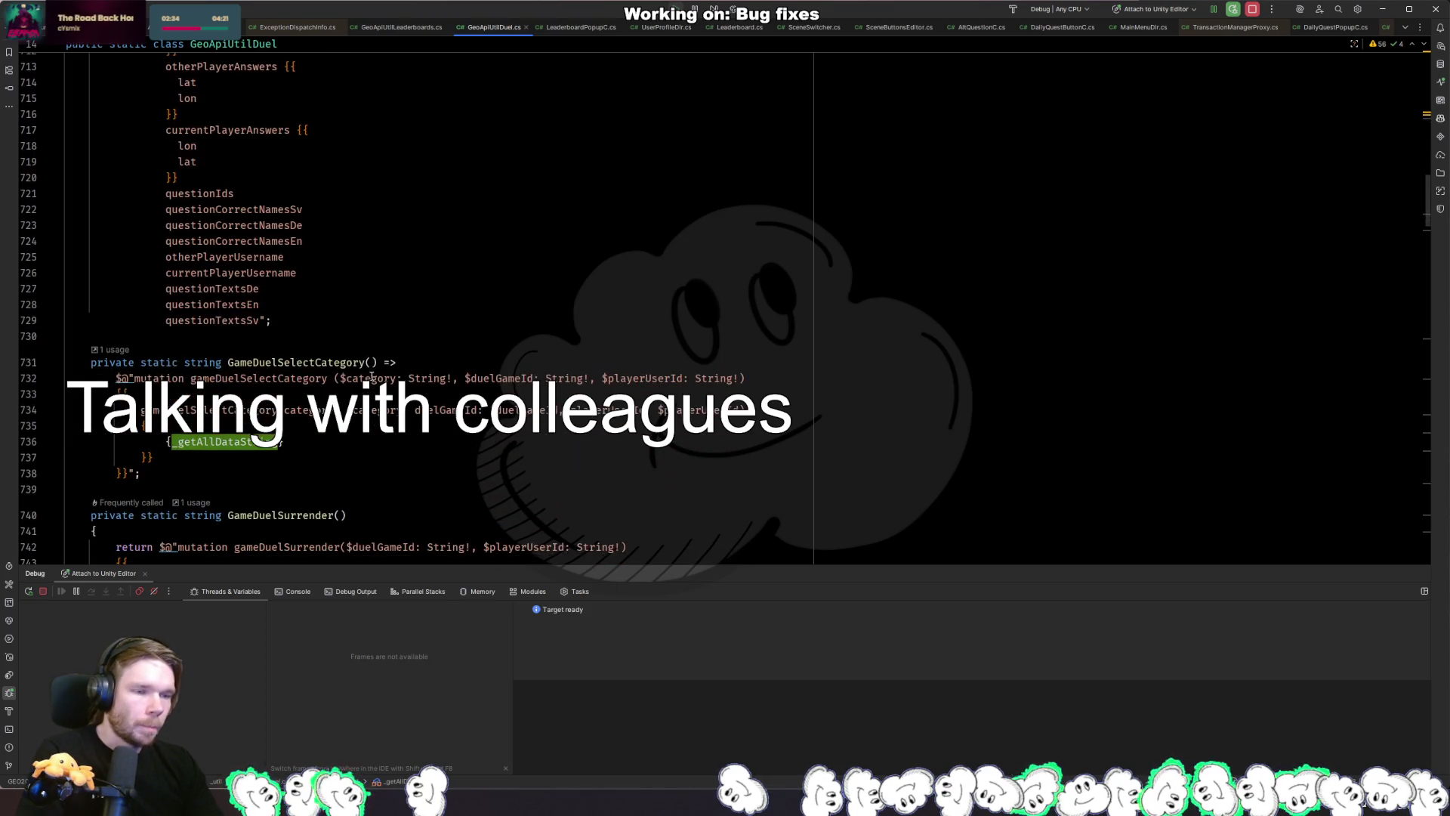
scroll(340, 340, up, 15)
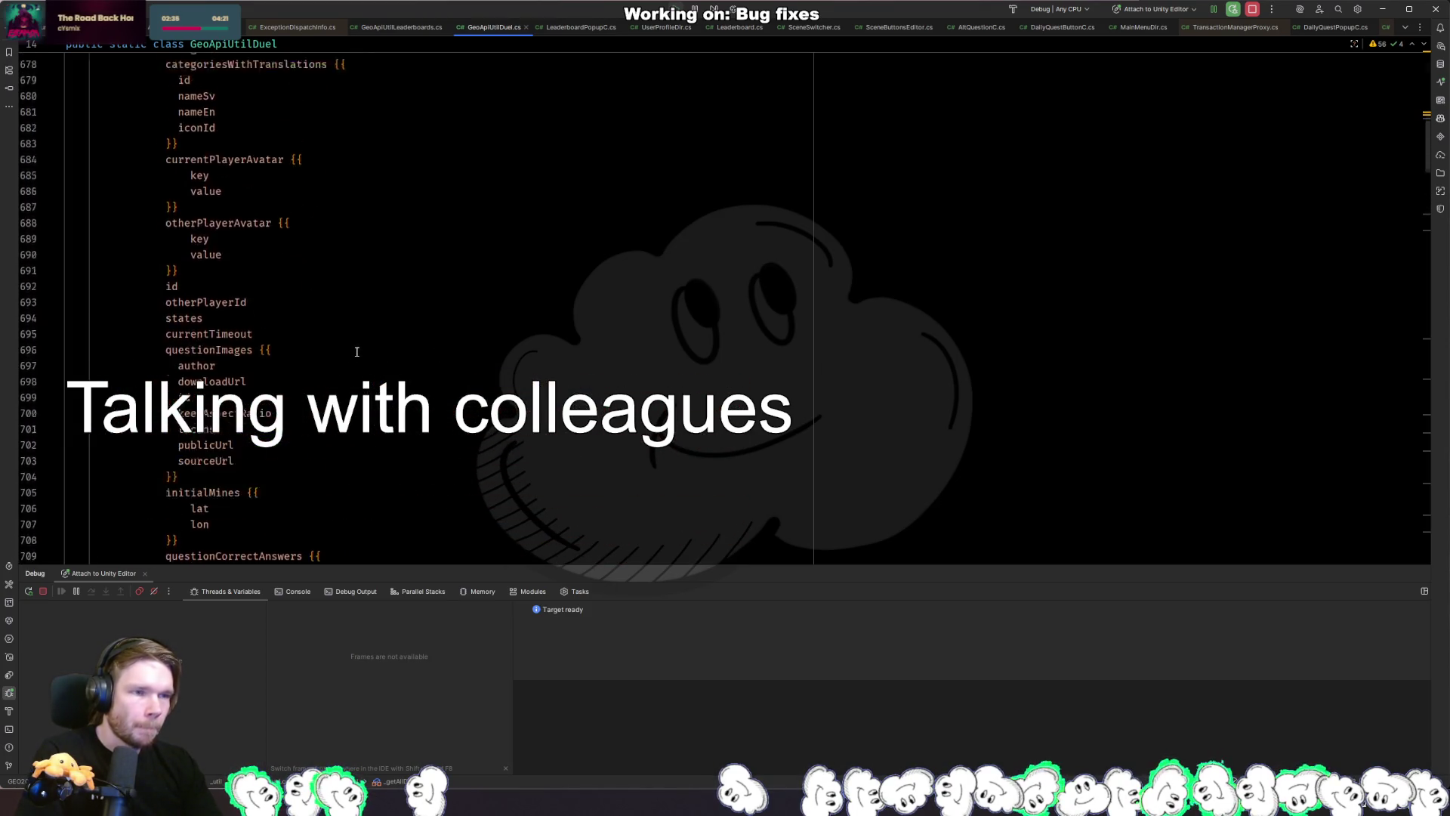
Trace _getAllDataString usages to the GameDuelAnswerQuestion call on line 478.
ctrl+click(272, 291)
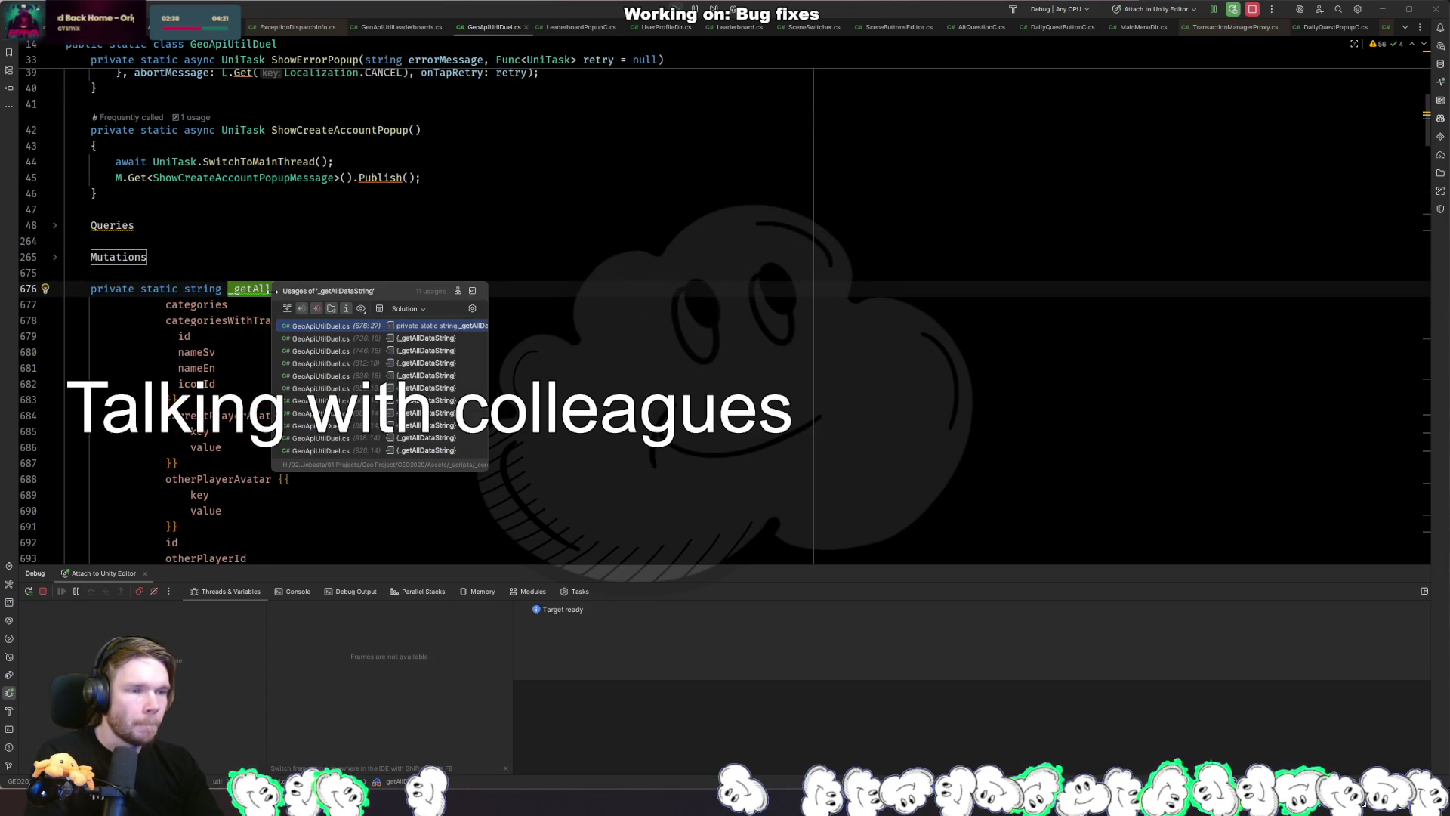
key(Escape)
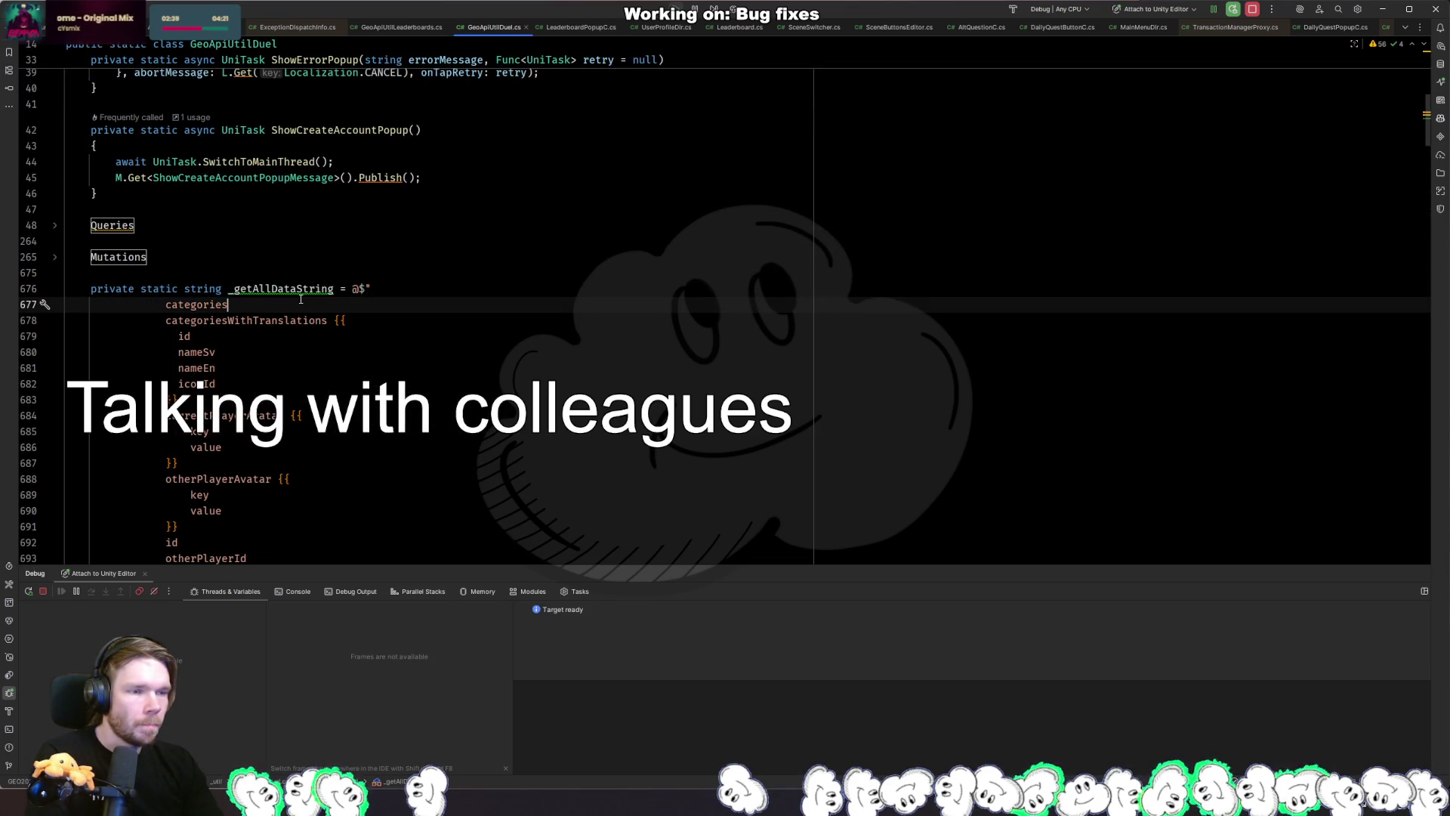
ctrl+click(287, 290)
click(330, 361)
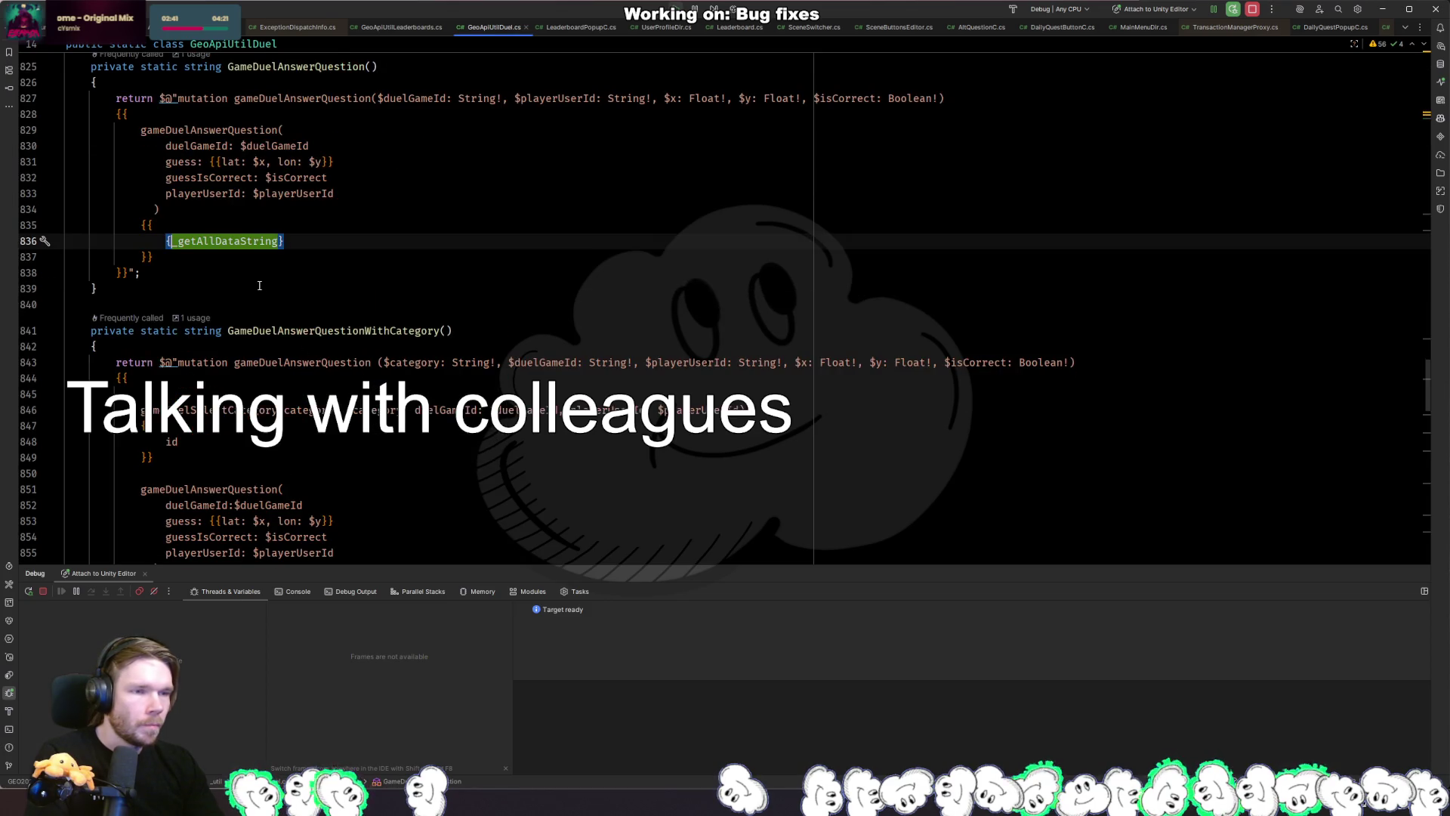
scroll(259, 286, up, 4)
ctrl+click(308, 270)
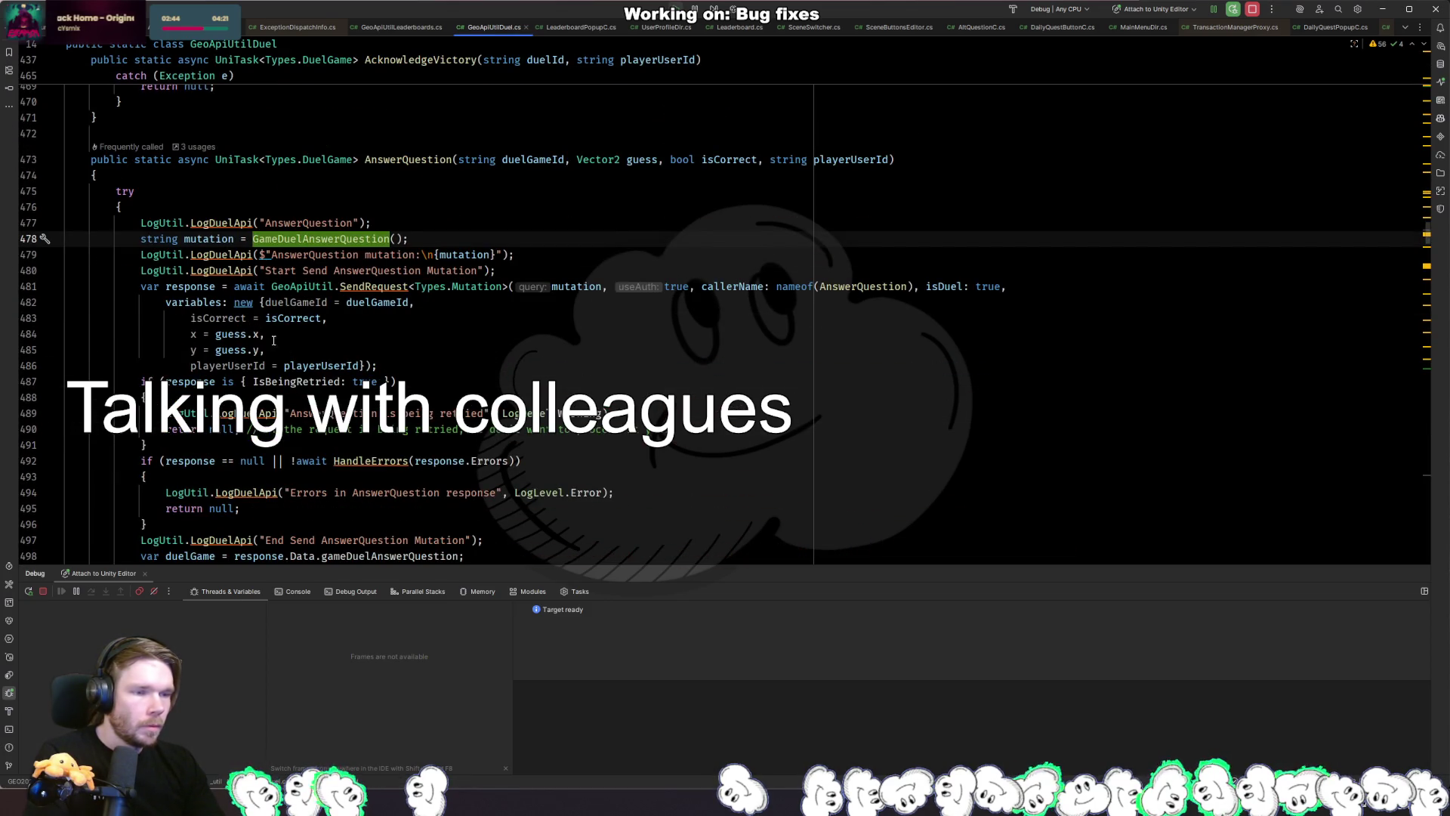
scroll(273, 340, down, 5)
ctrl+click(406, 421)
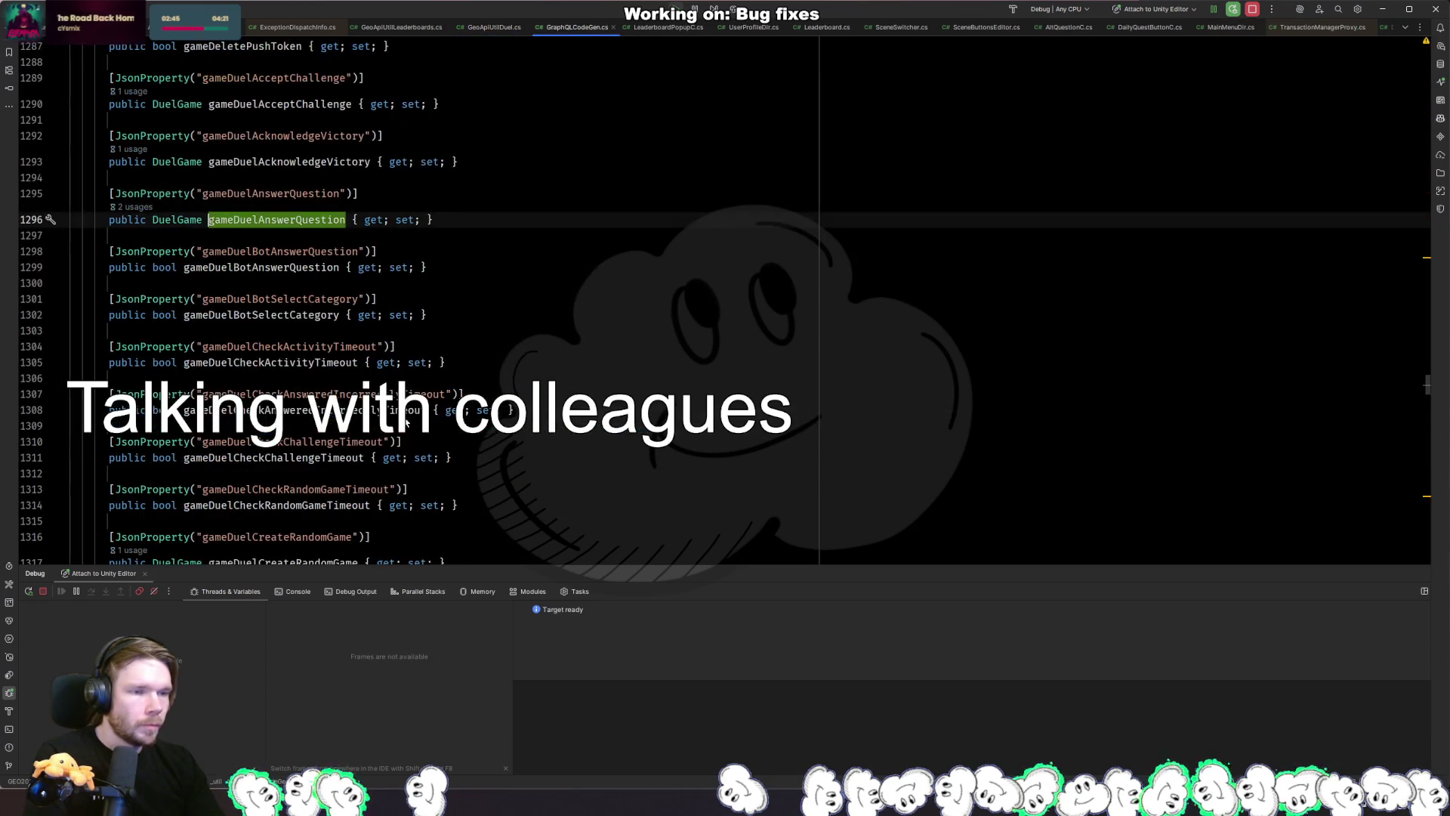
key(ctrl+shift+minus)
scroll(441, 335, down, 3)
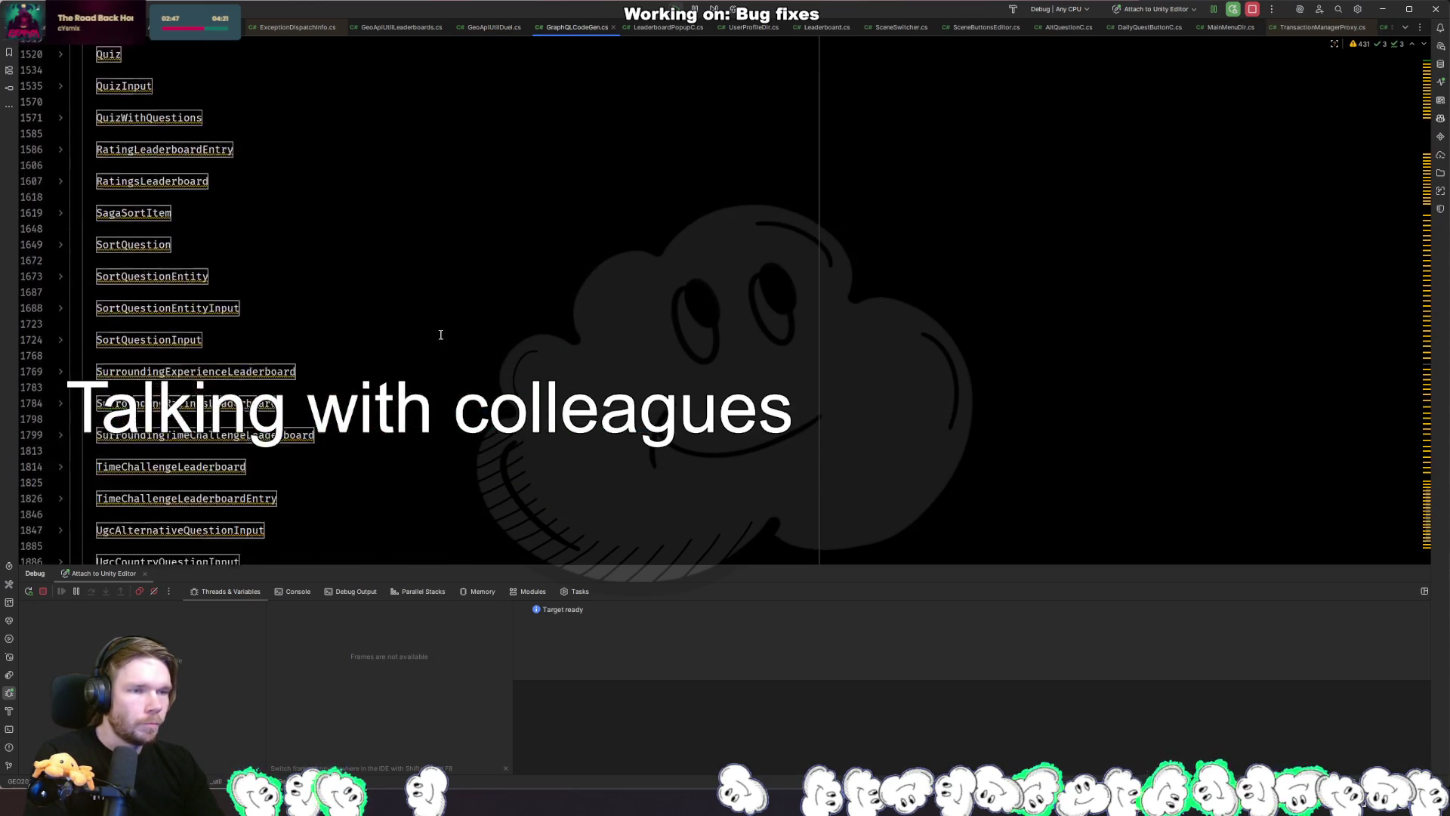
key(ctrl+shift+plus)
click(181, 297)
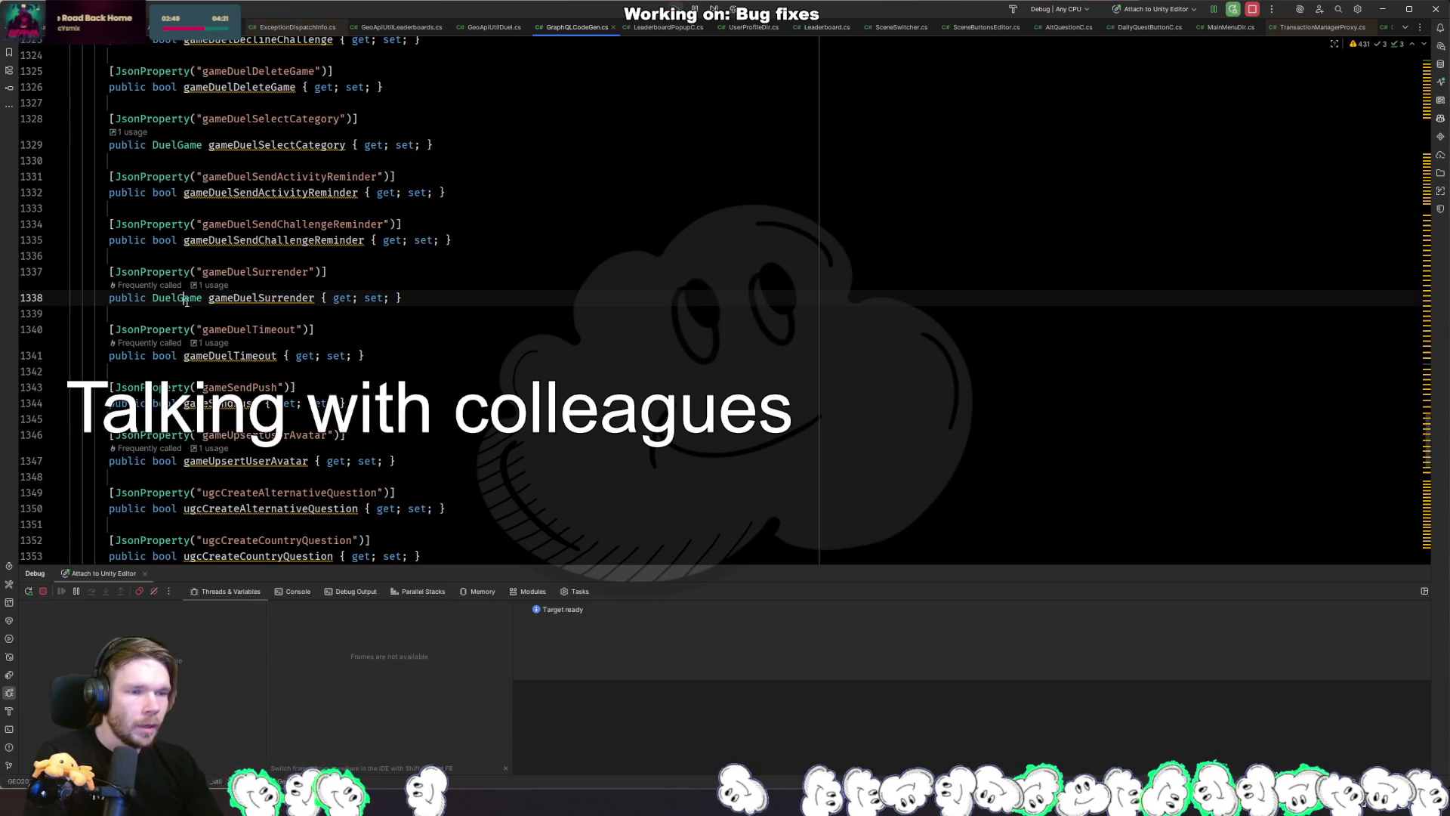
scroll(302, 333, down, 3)
scroll(309, 342, up, 4)
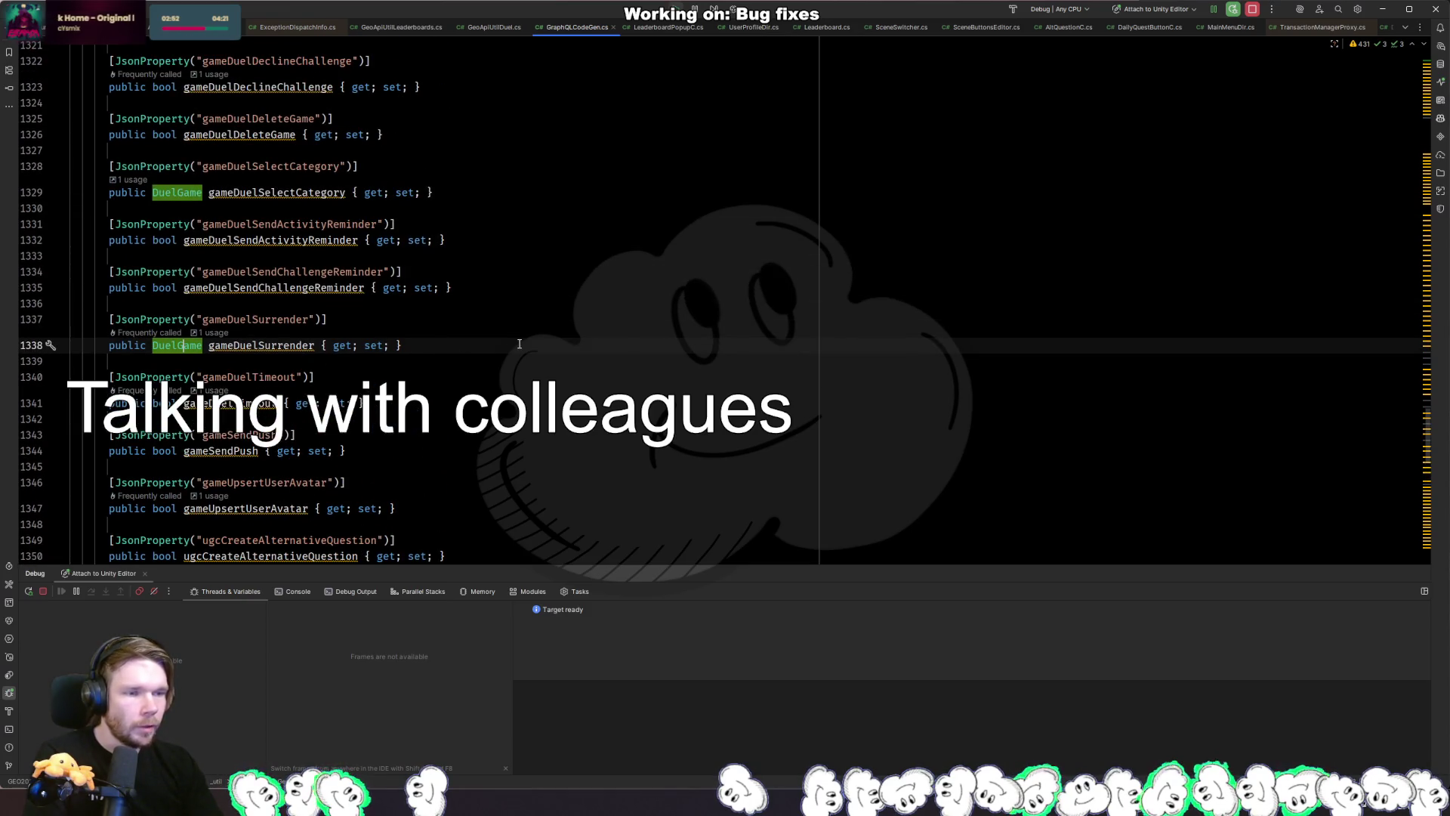
scroll(533, 349, up, 10)
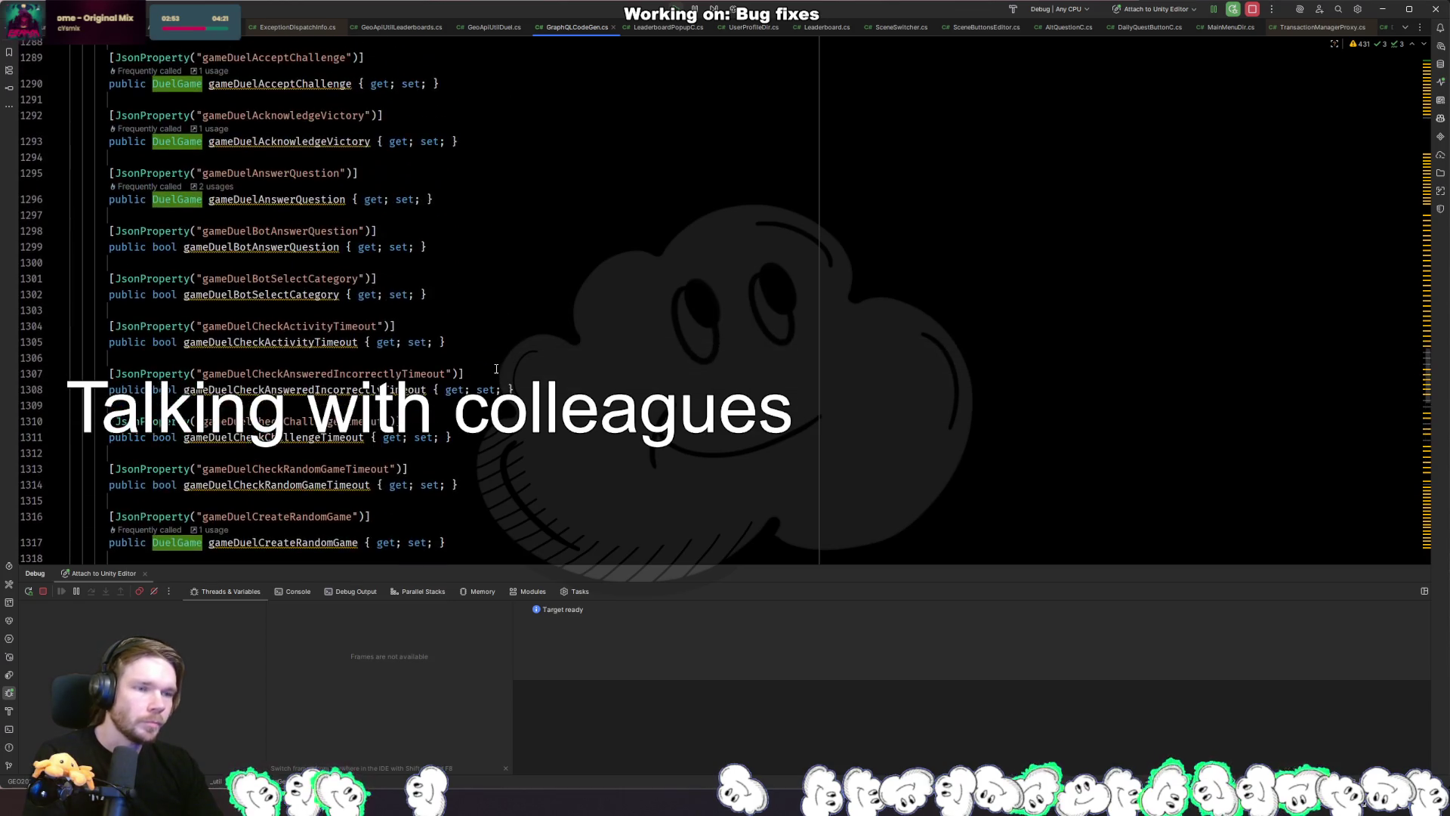
scroll(497, 369, up, 12)
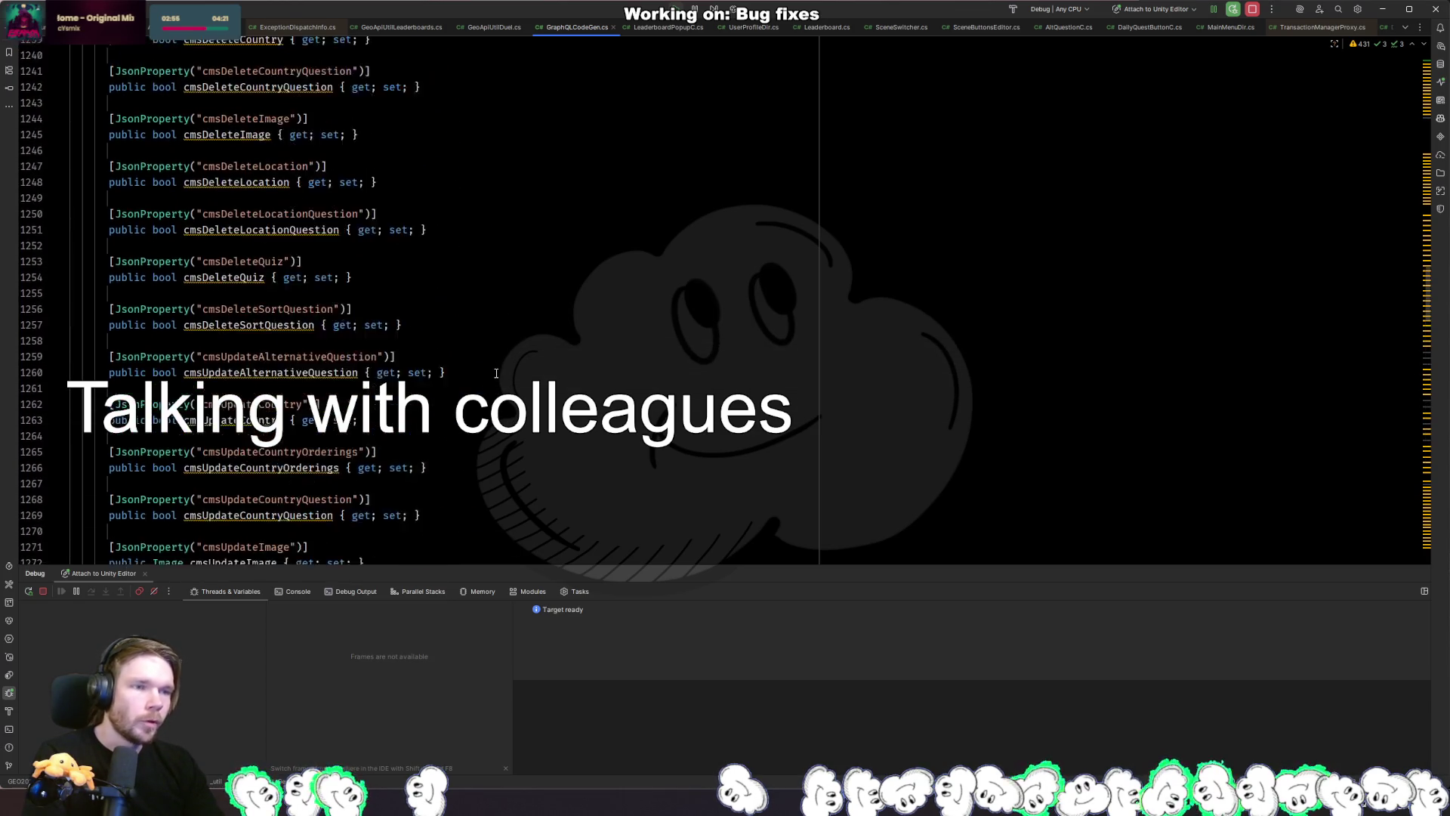
scroll(496, 373, up, 10)
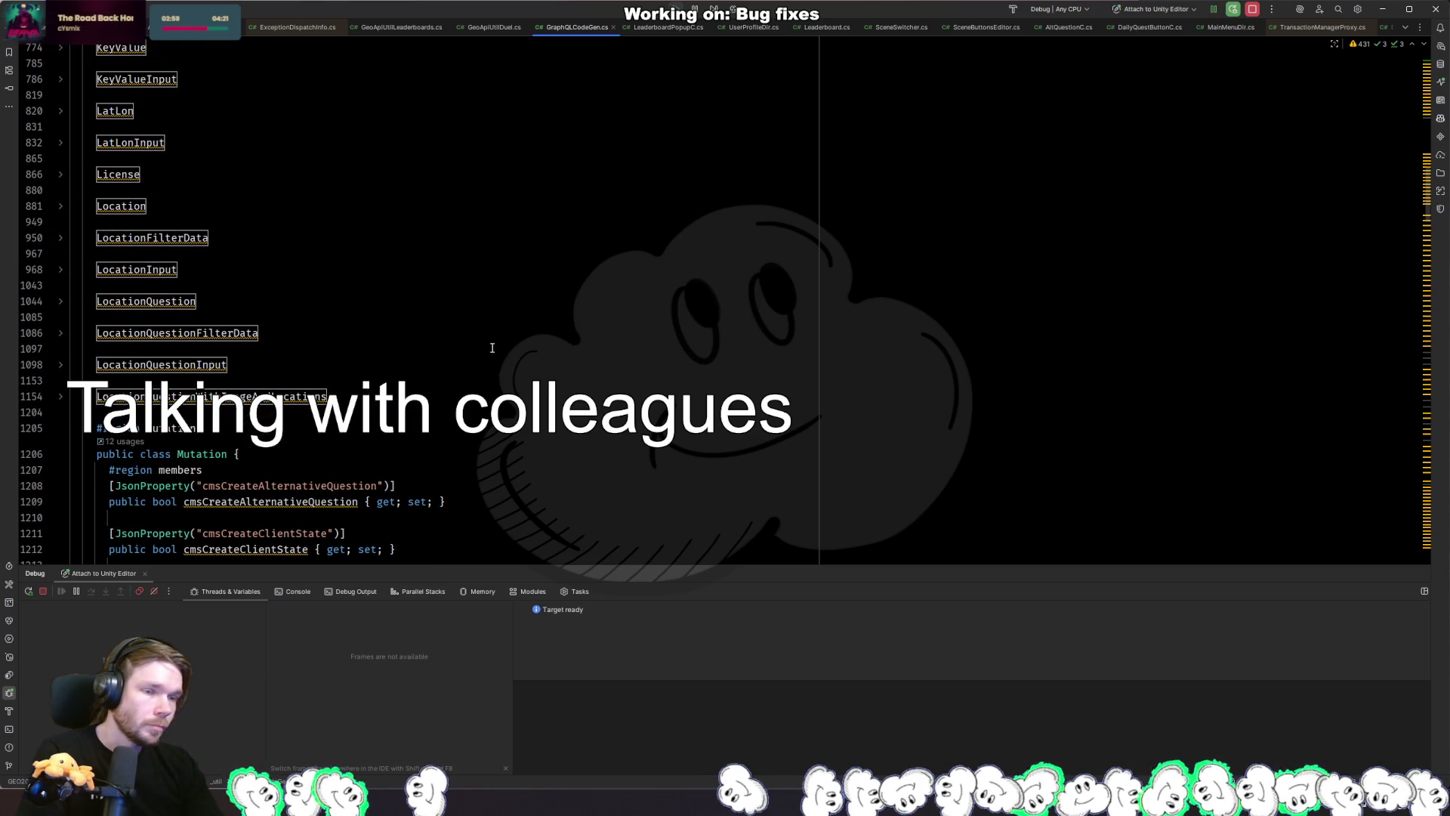
scroll(491, 348, down, 5)
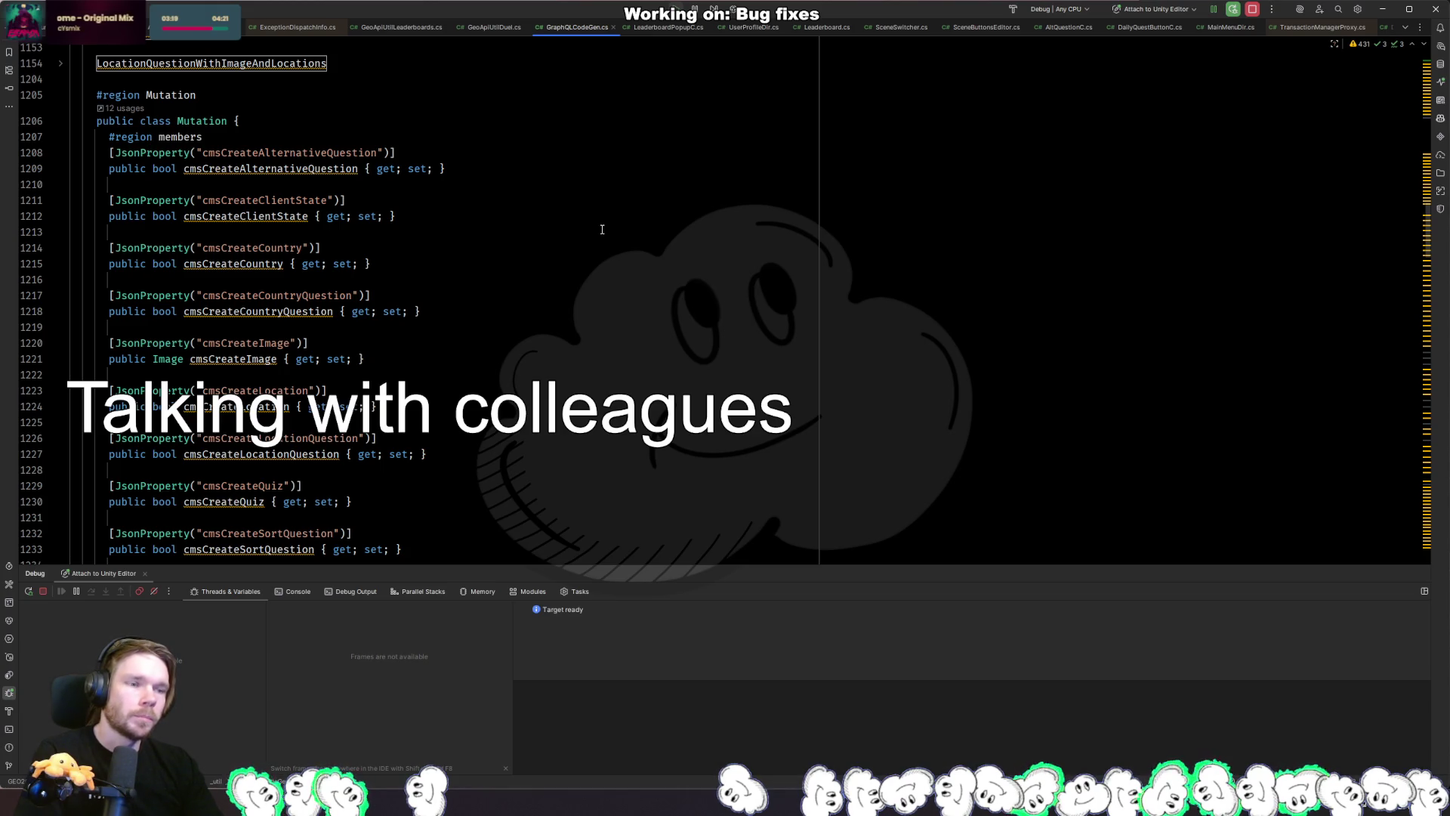
click(602, 229)
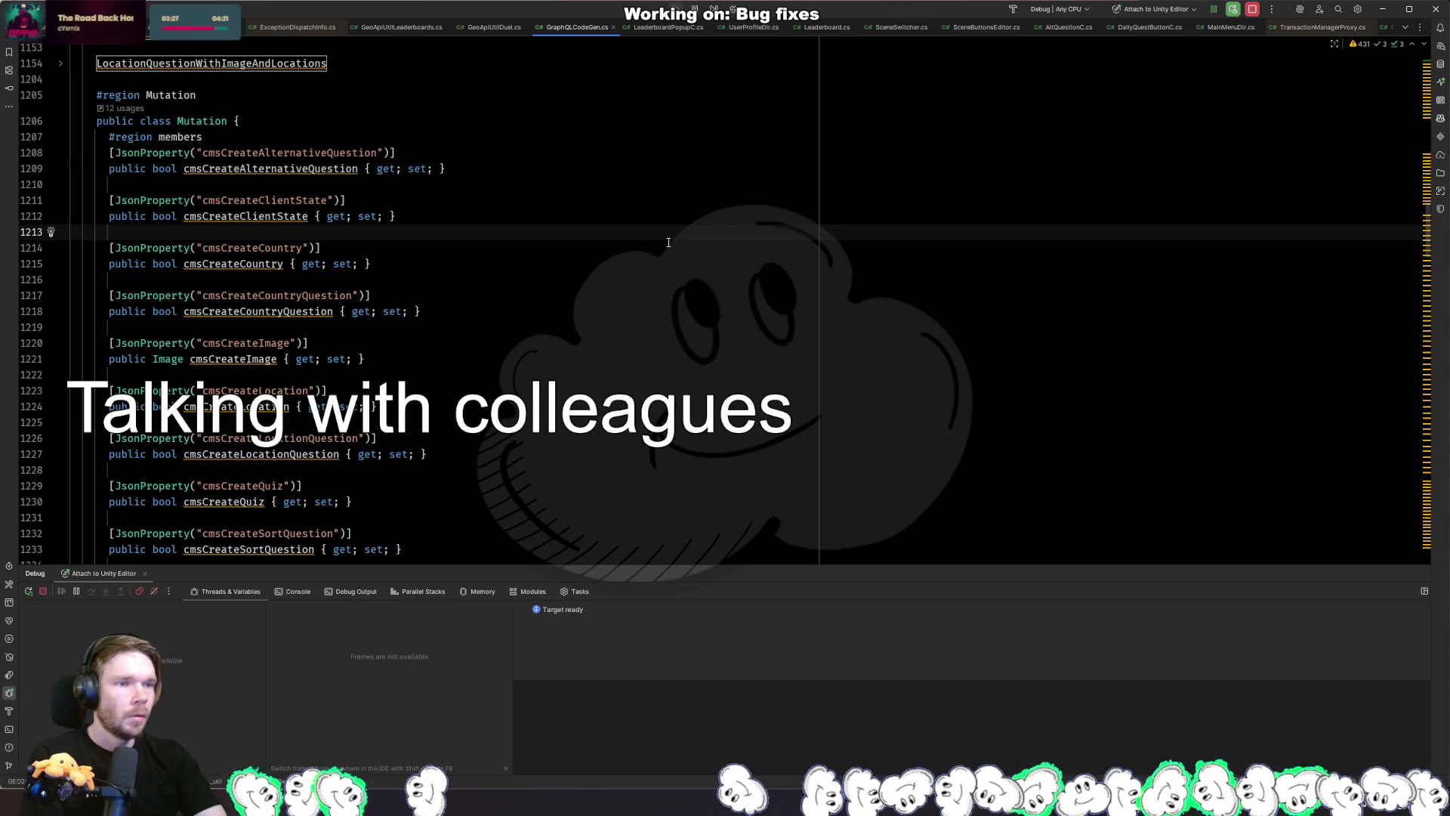
Search 'ackno' to inspect gameDuelAcknowledgeVictory on line 1292, then navigate back to AnswerQuestion.
key(ctrl+f)
text(ackno)
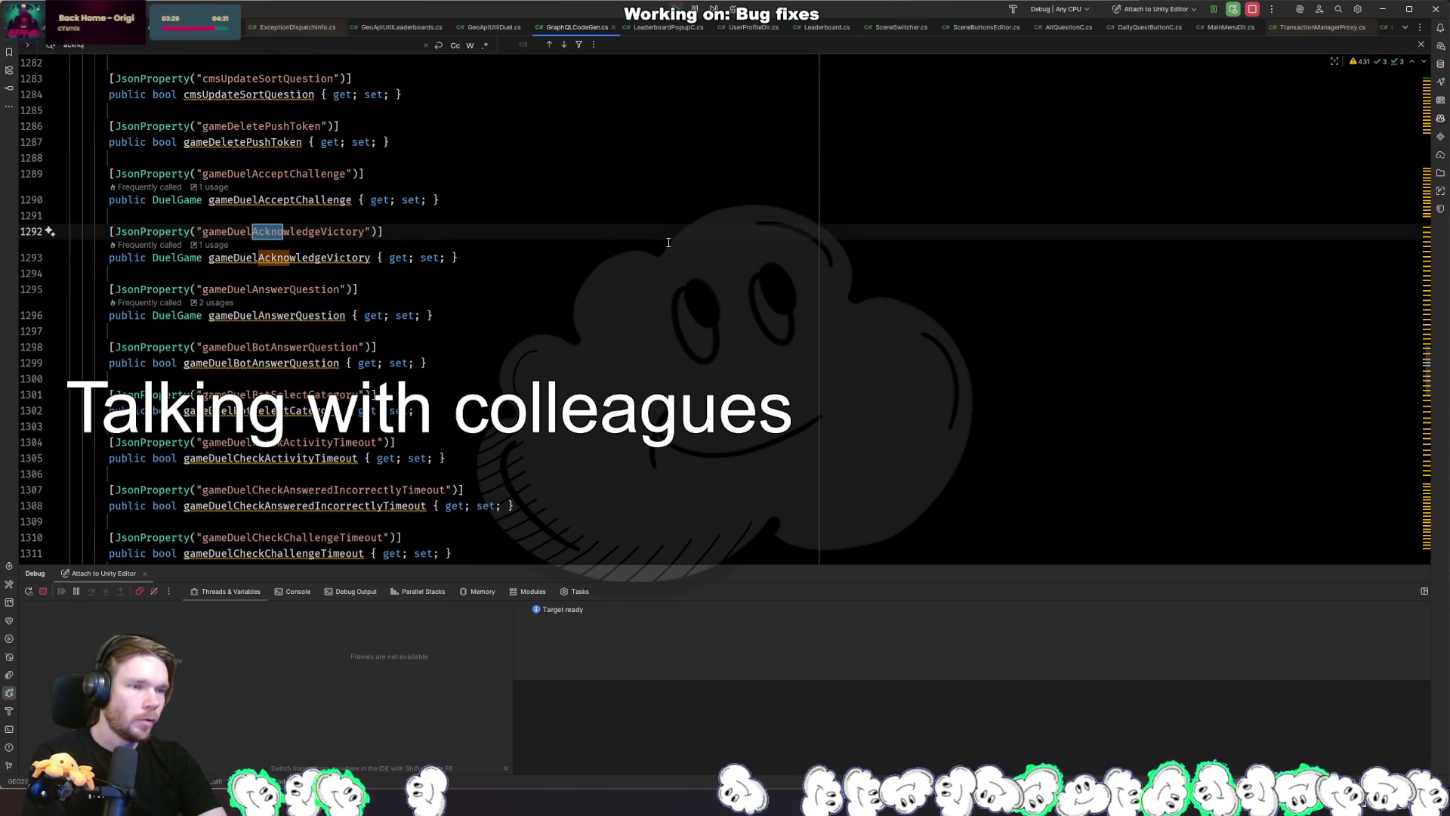
key(Escape)
click(542, 268)
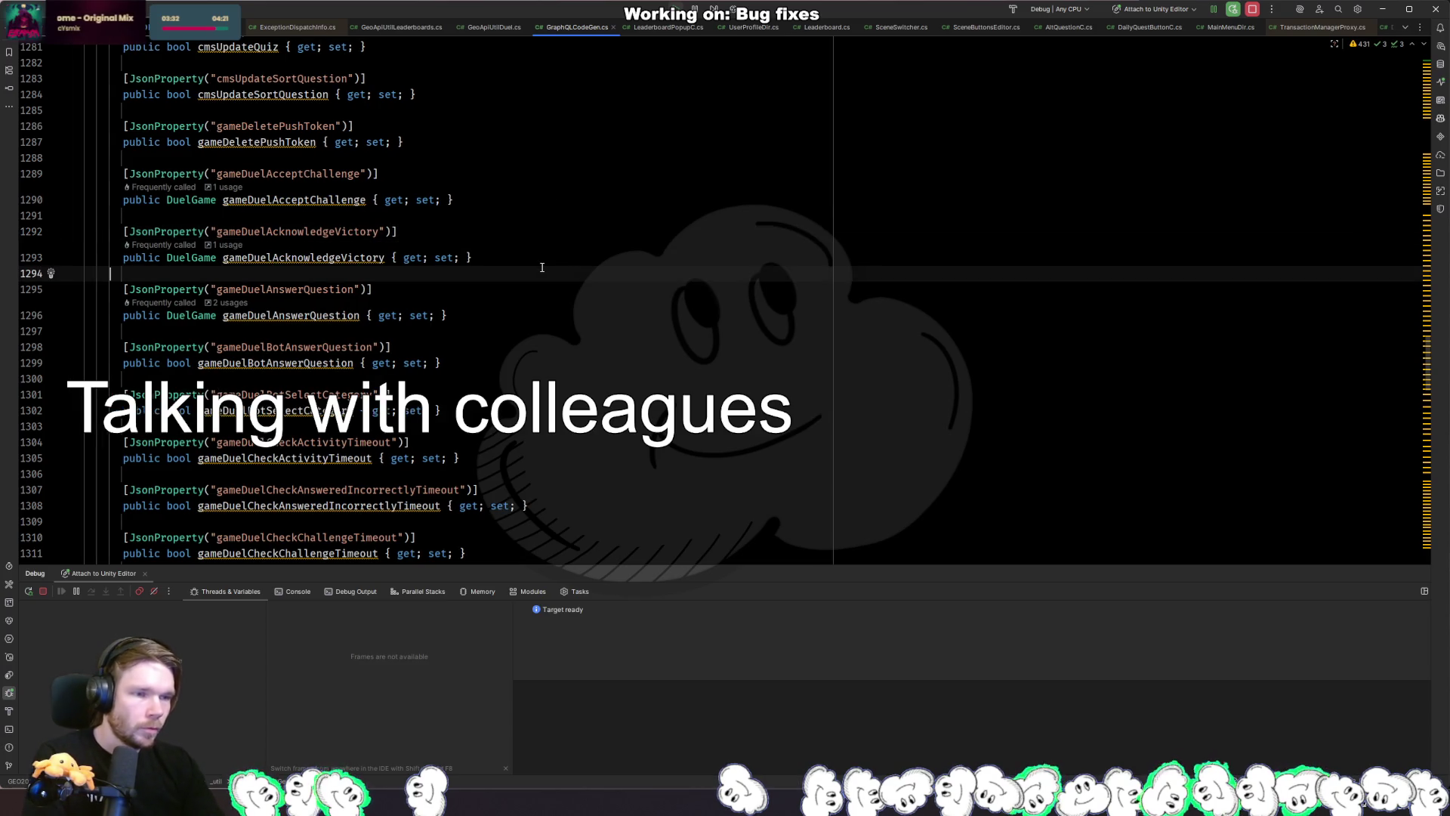
click(495, 264)
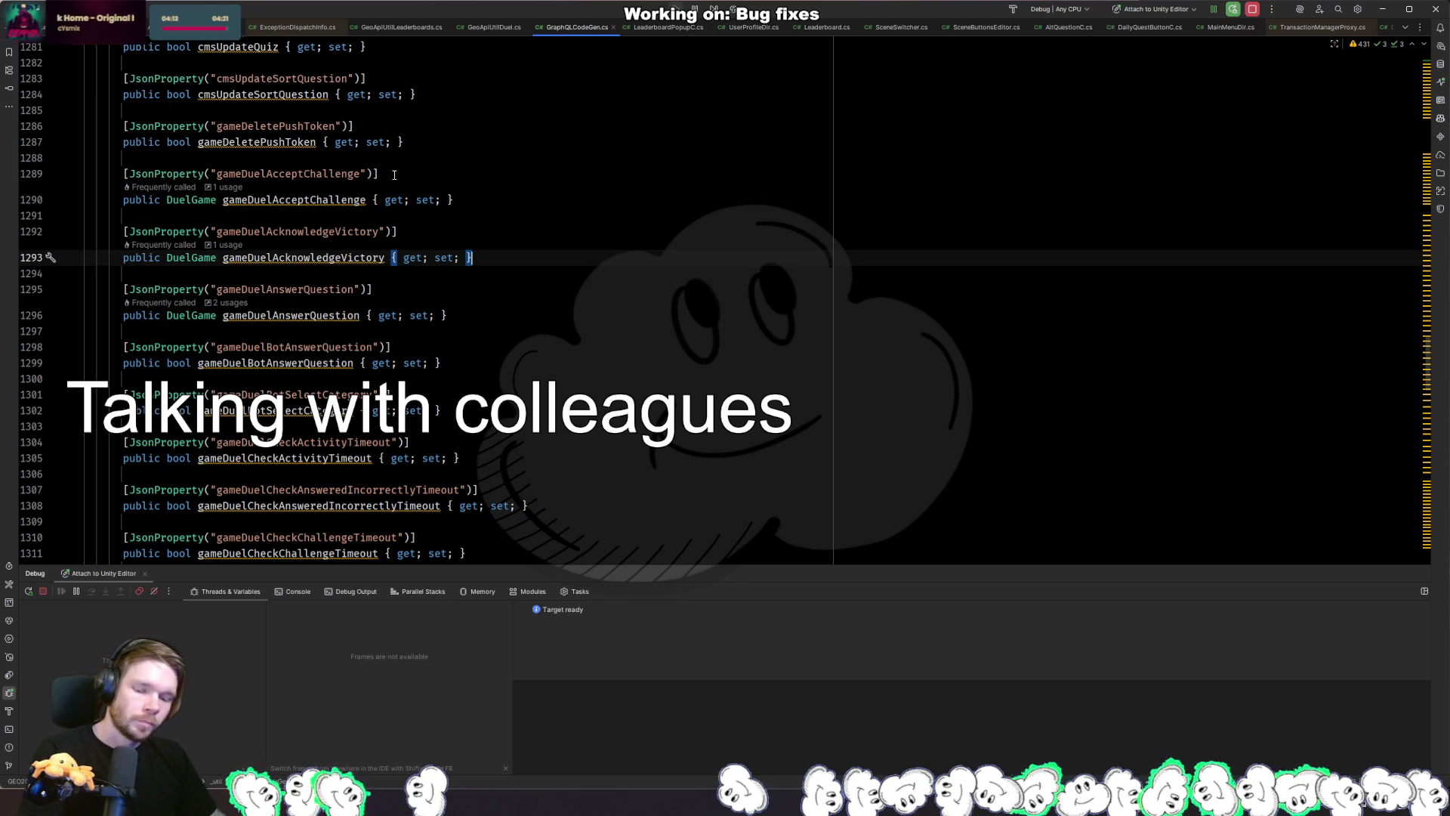
key(ctrl+alt+Left)
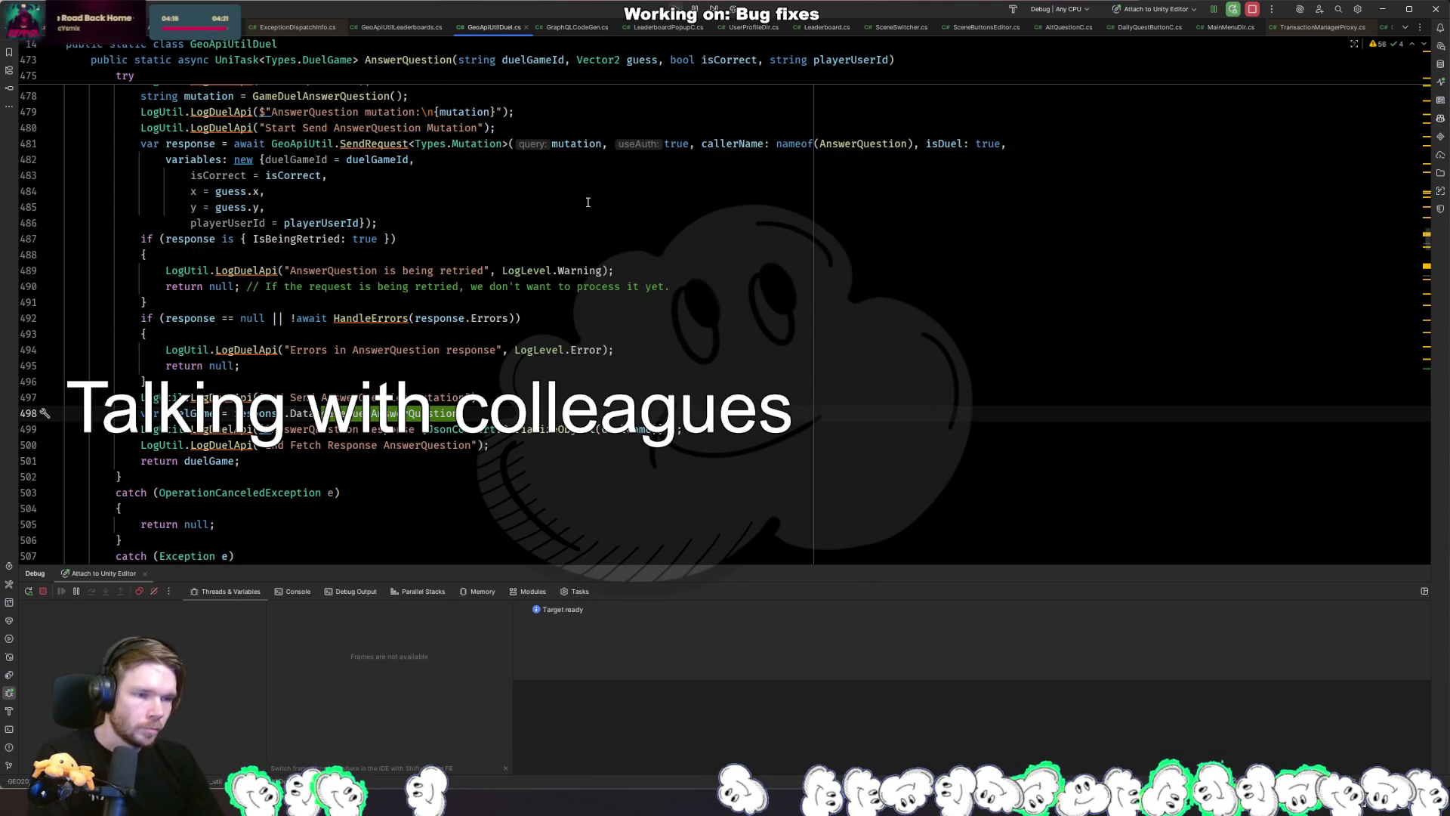
Switch back to GeoApiUtilLeaderboards.cs at GetRatingLeaderboard using the Ctrl+Tab switcher.
key(ctrl+Tab)
key(ctrl+Tab)
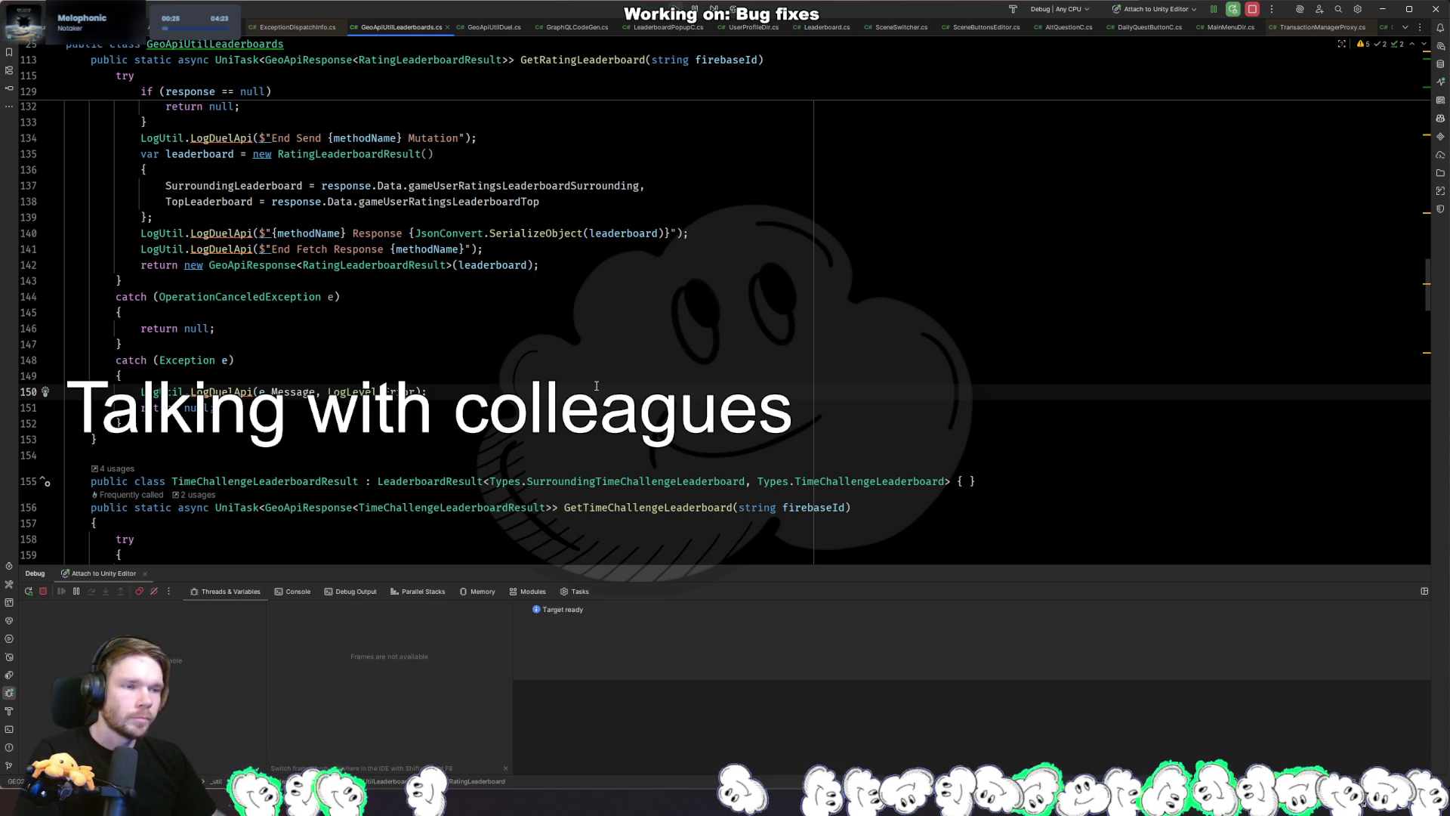
Review the RatingLeaderboardResult declaration and the End Send log on line 134, then return to Unity.
ctrl+click(423, 266)
scroll(761, 382, down, 5)
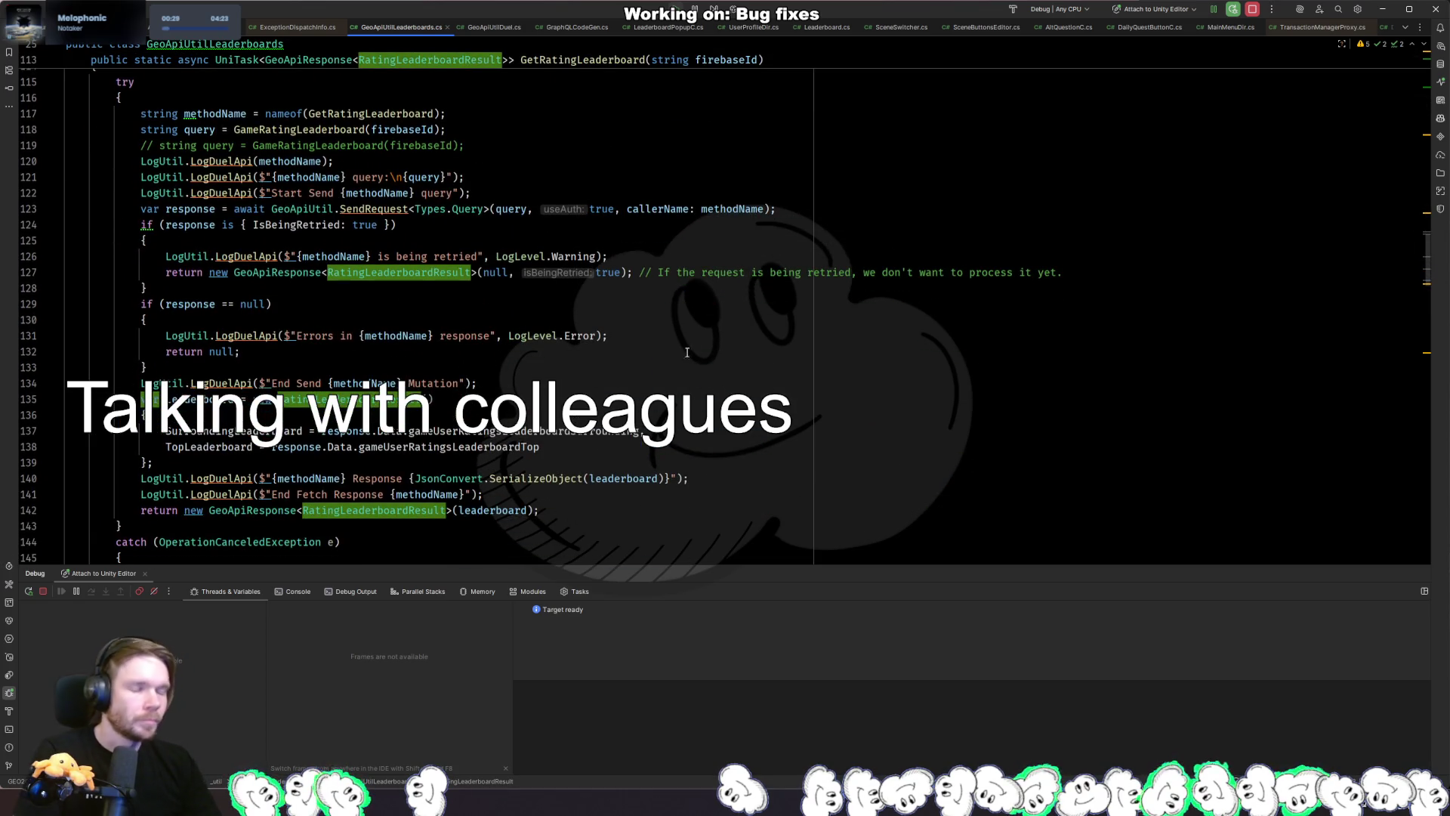
click(607, 389)
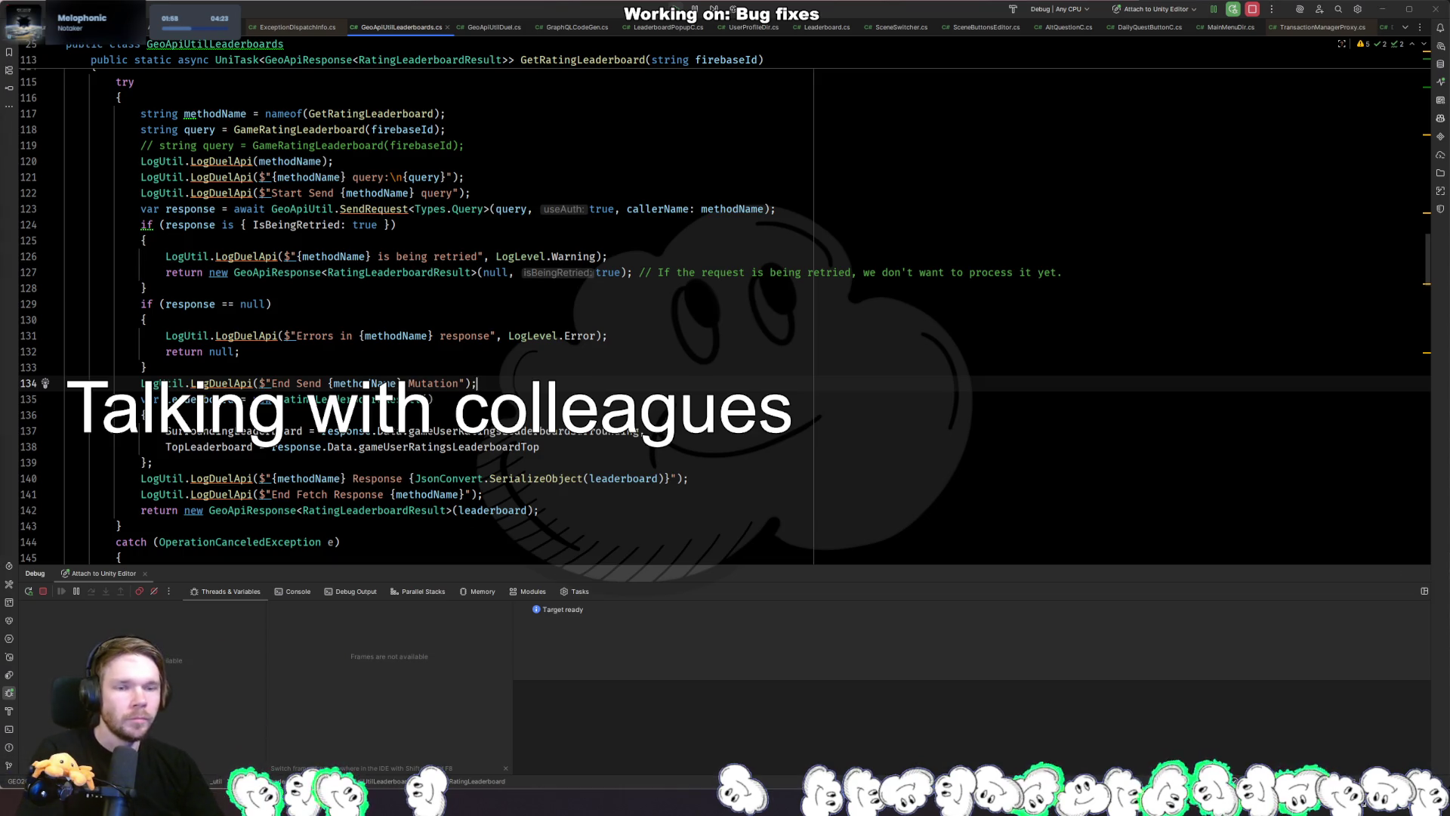
key(alt+Tab)
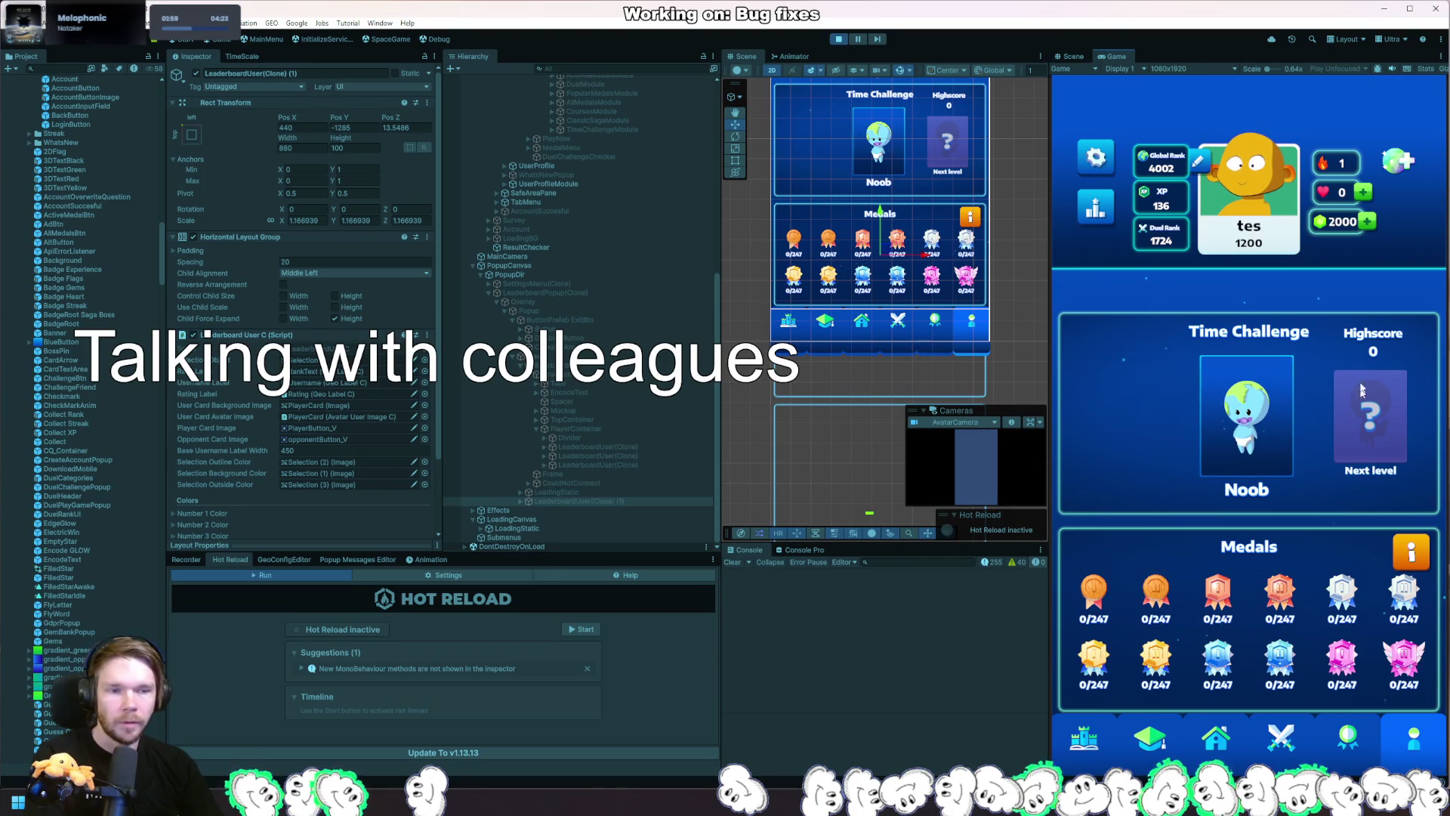
Go from the Duels screen to Home and open the Duel leaderboard showing the enlarged tes row.
click(1281, 736)
click(1217, 736)
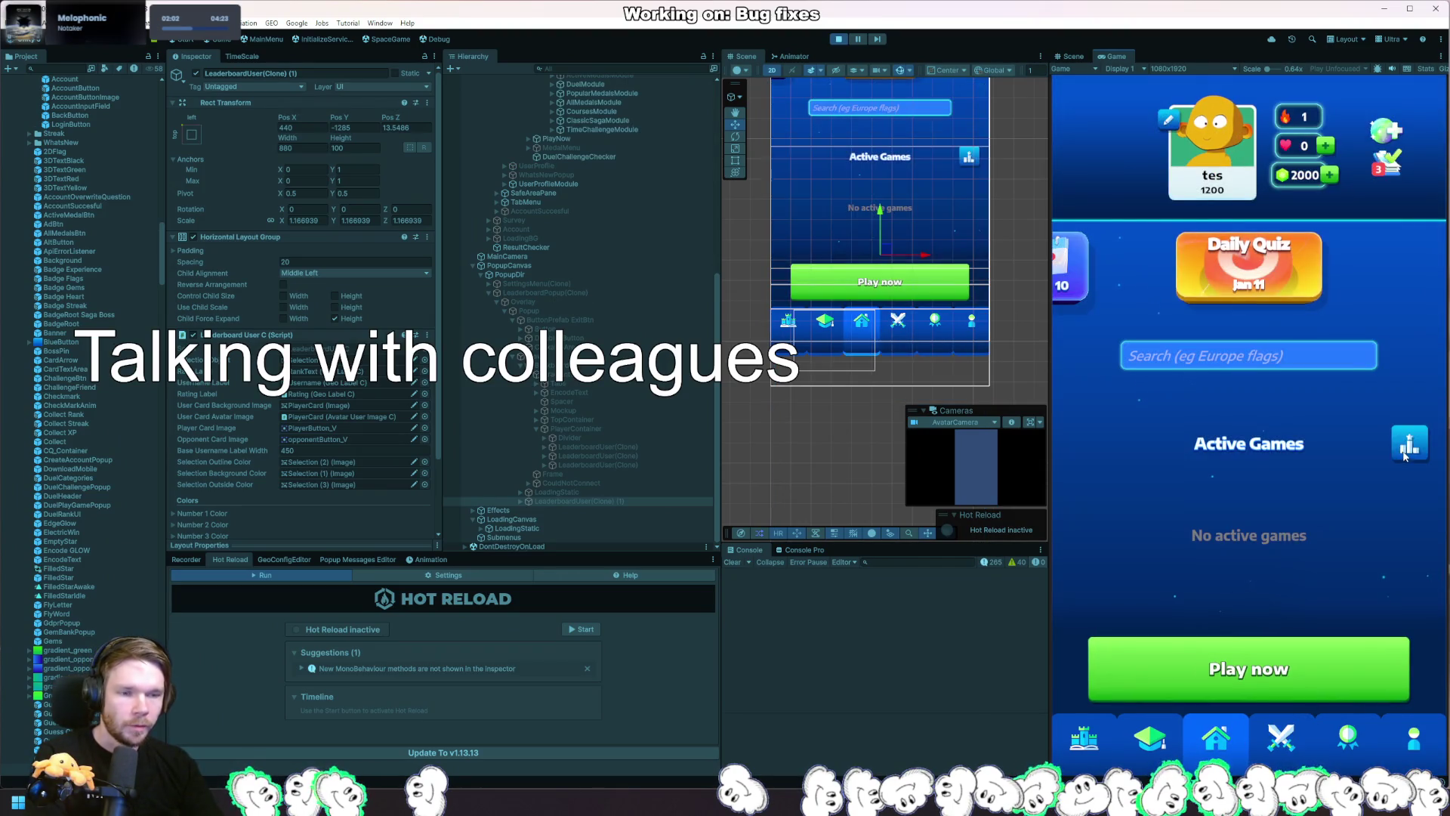
click(1405, 454)
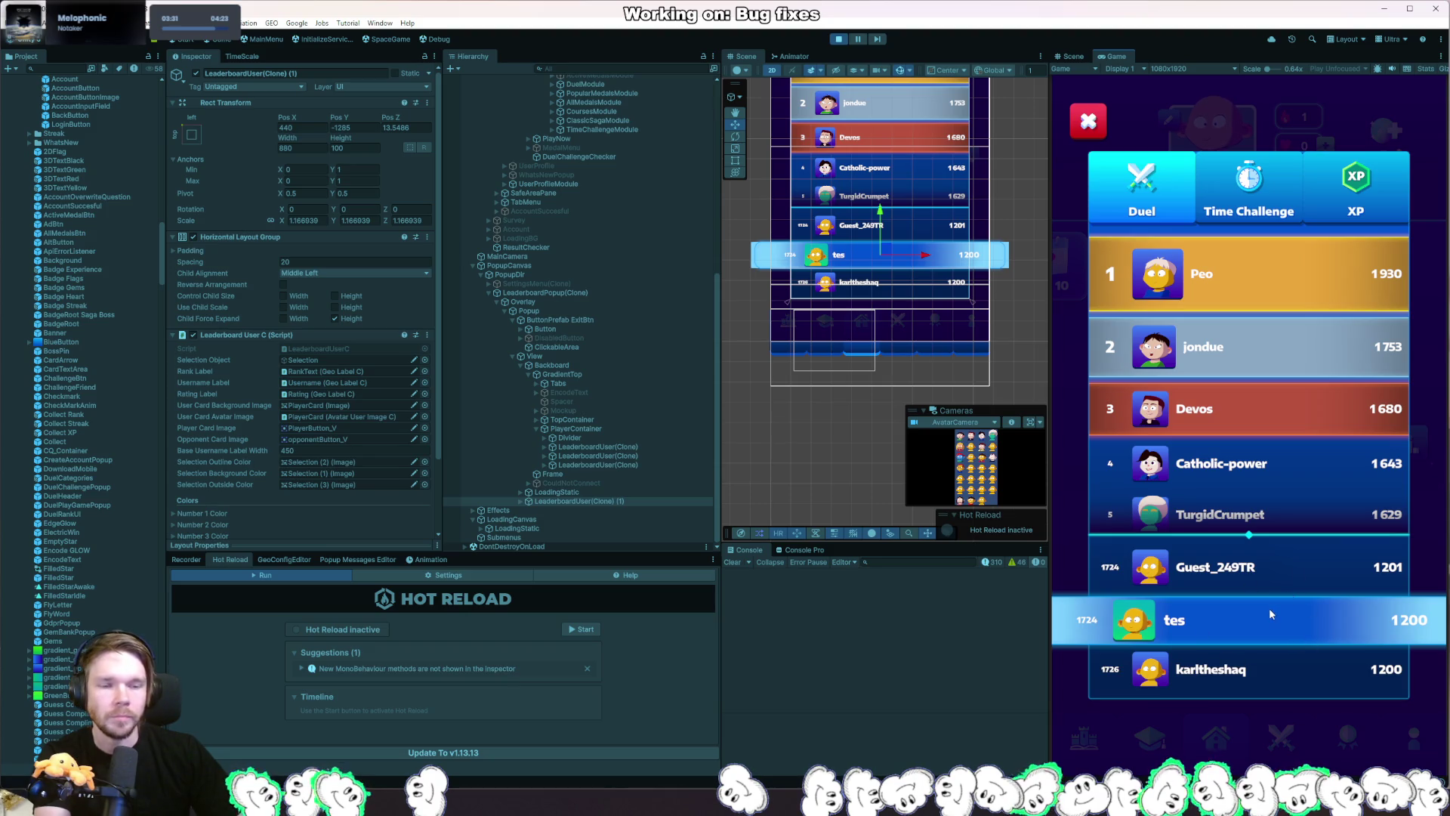
Select Divider and the three LeaderboardUser(Clone) objects in the Hierarchy, then close the leaderboard popup.
click(596, 436)
click(611, 447)
shift+click(614, 464)
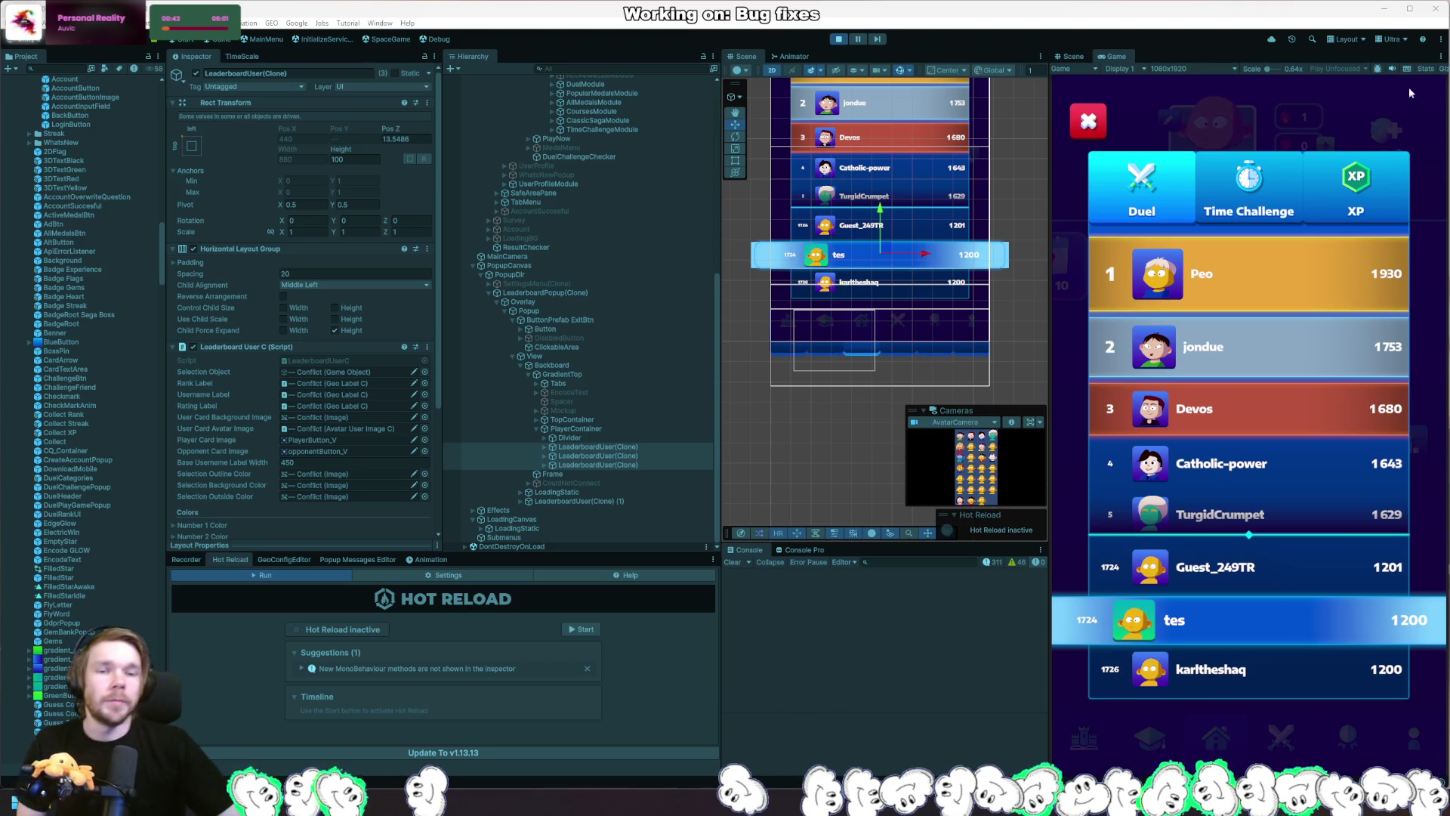
click(1089, 124)
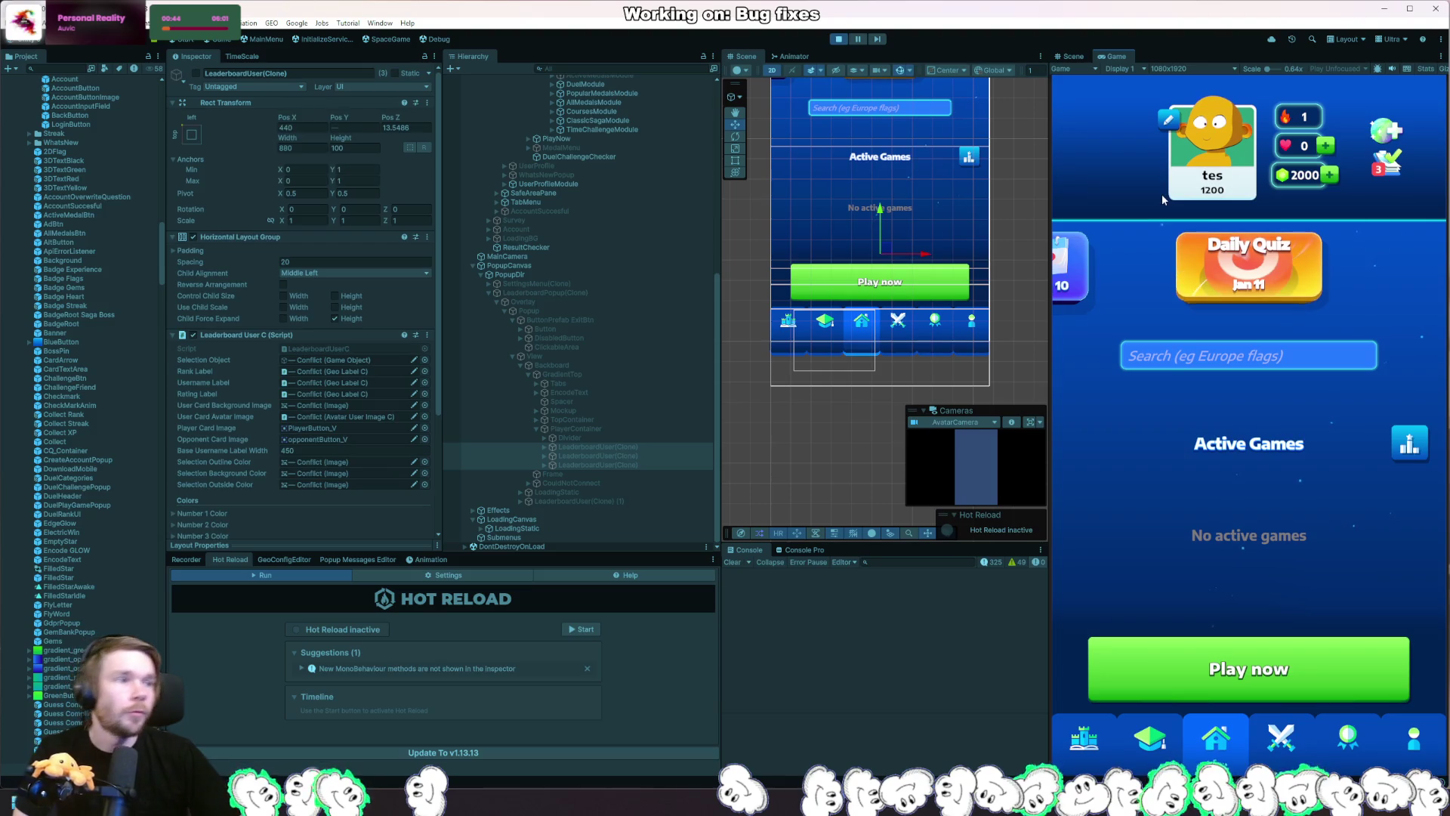
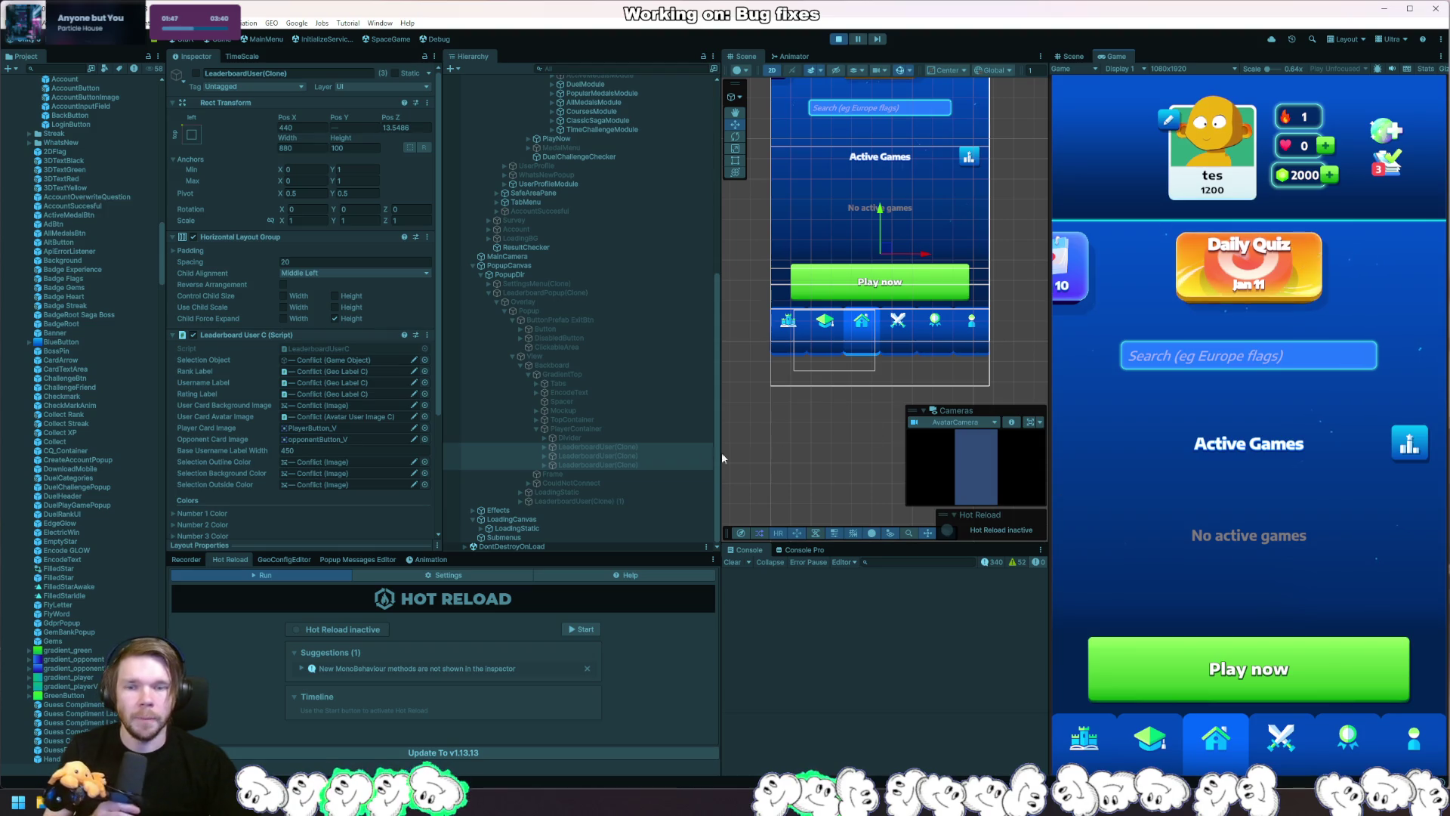
Duplicate PlayerContainer under PopupCanvas and enable its three LeaderboardUser rows.
click(596, 429)
key(ctrl+d)
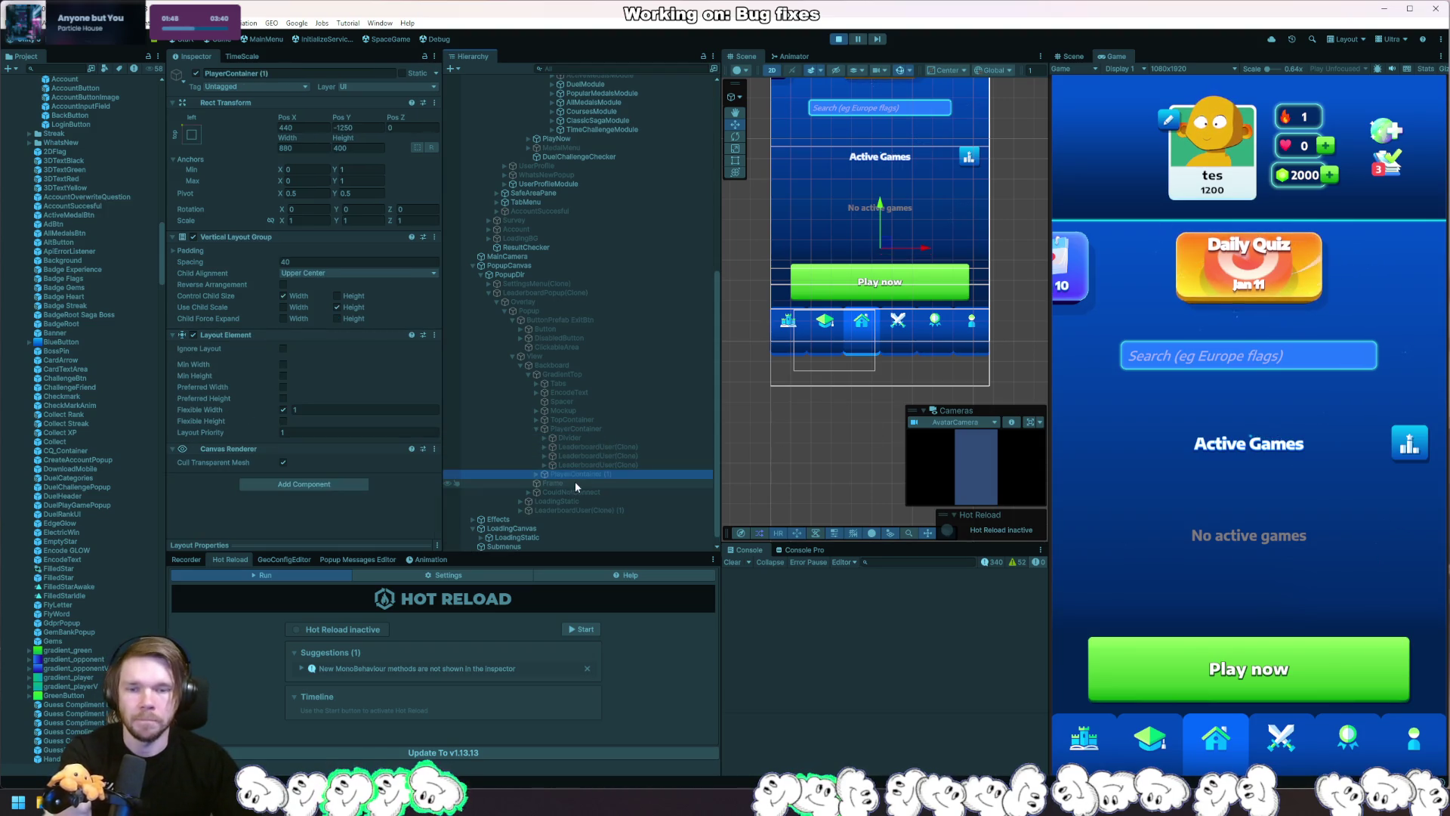
mouse_move(581, 478)
mouse_down()
mouse_move(544, 294)
mouse_move(502, 272)
mouse_up()
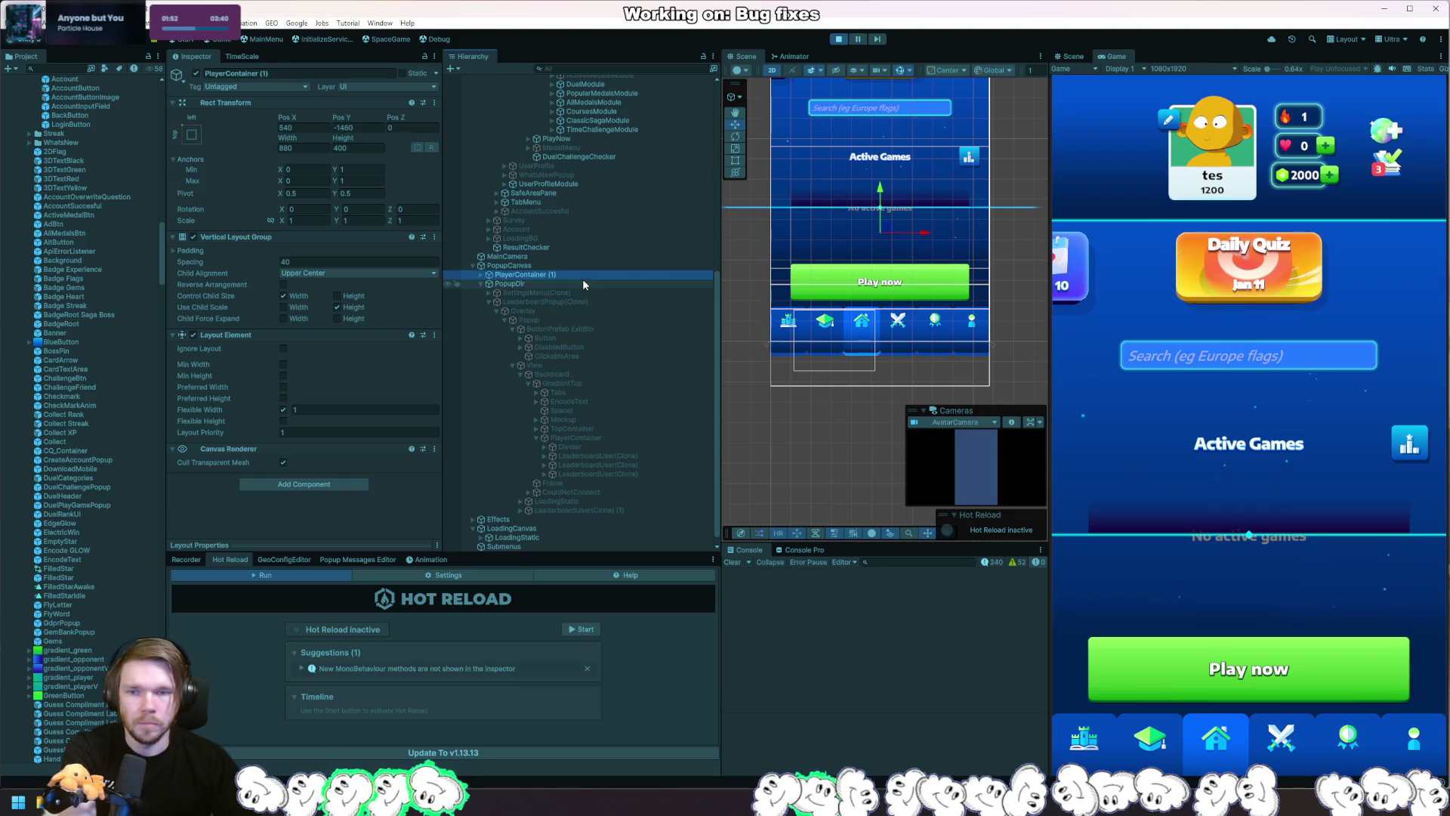
click(479, 274)
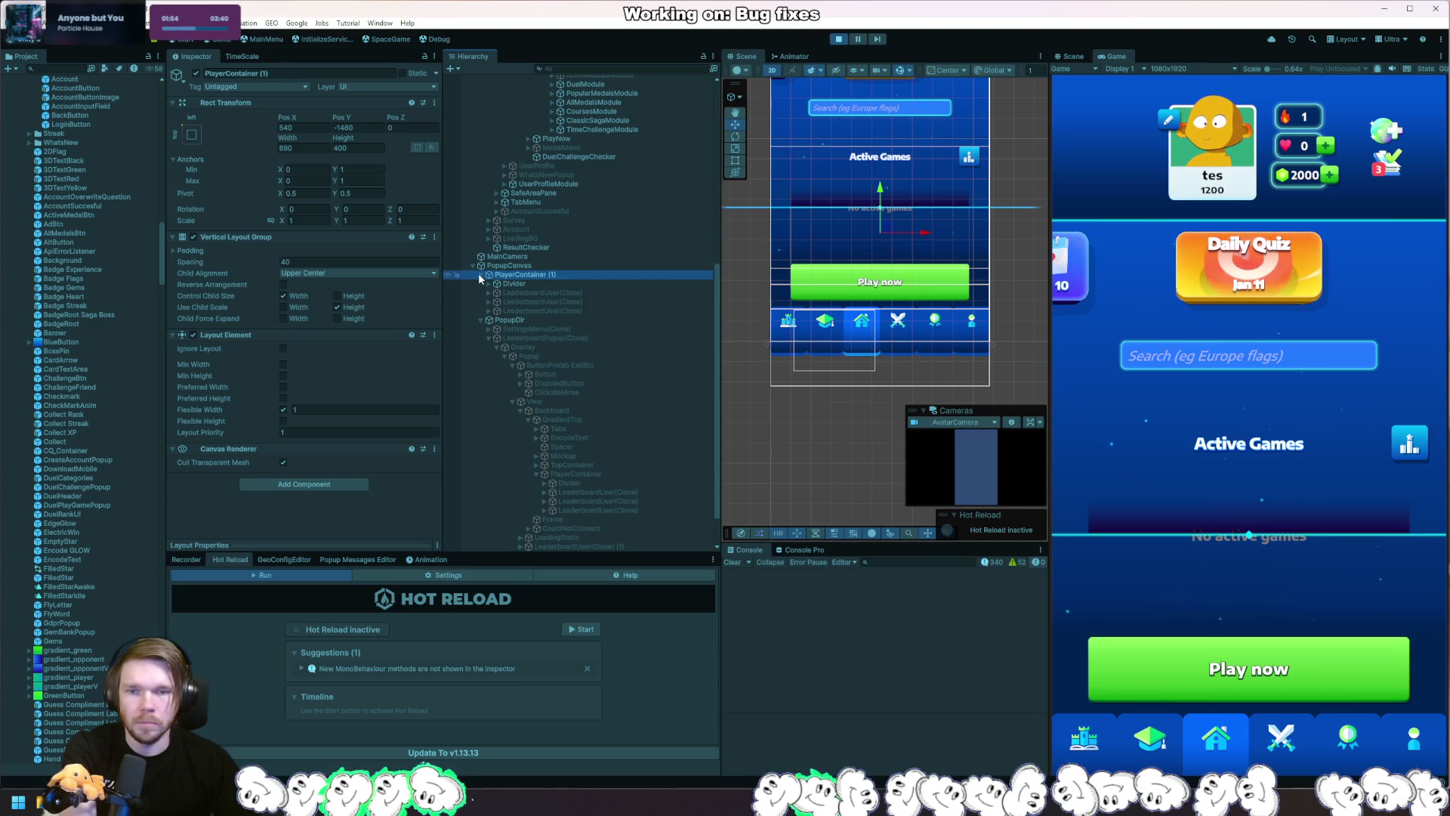
click(513, 293)
shift+click(541, 309)
click(196, 74)
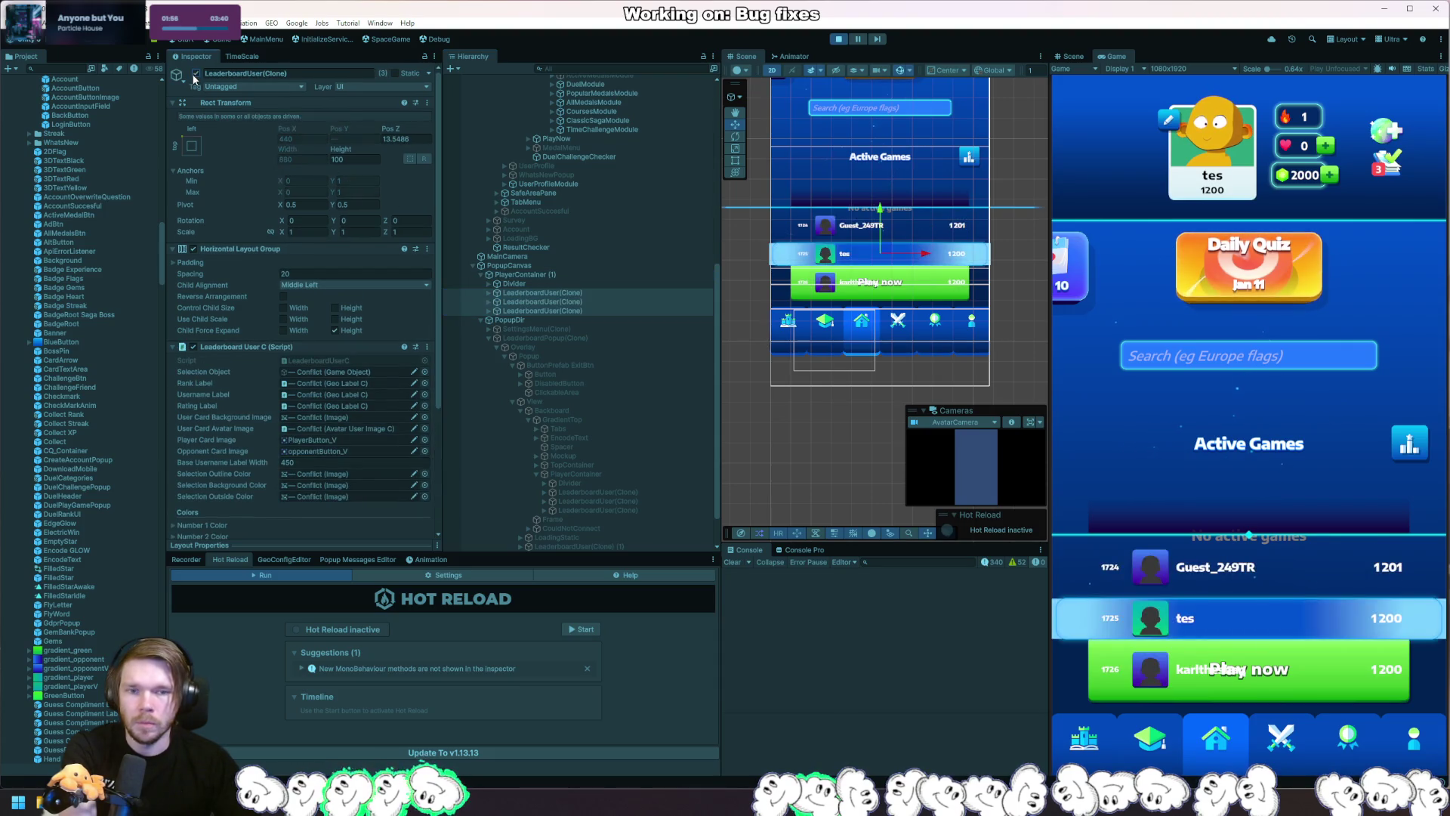
Move the Divider (1) copy below the last row and fine-tune its Pos Y.
click(528, 284)
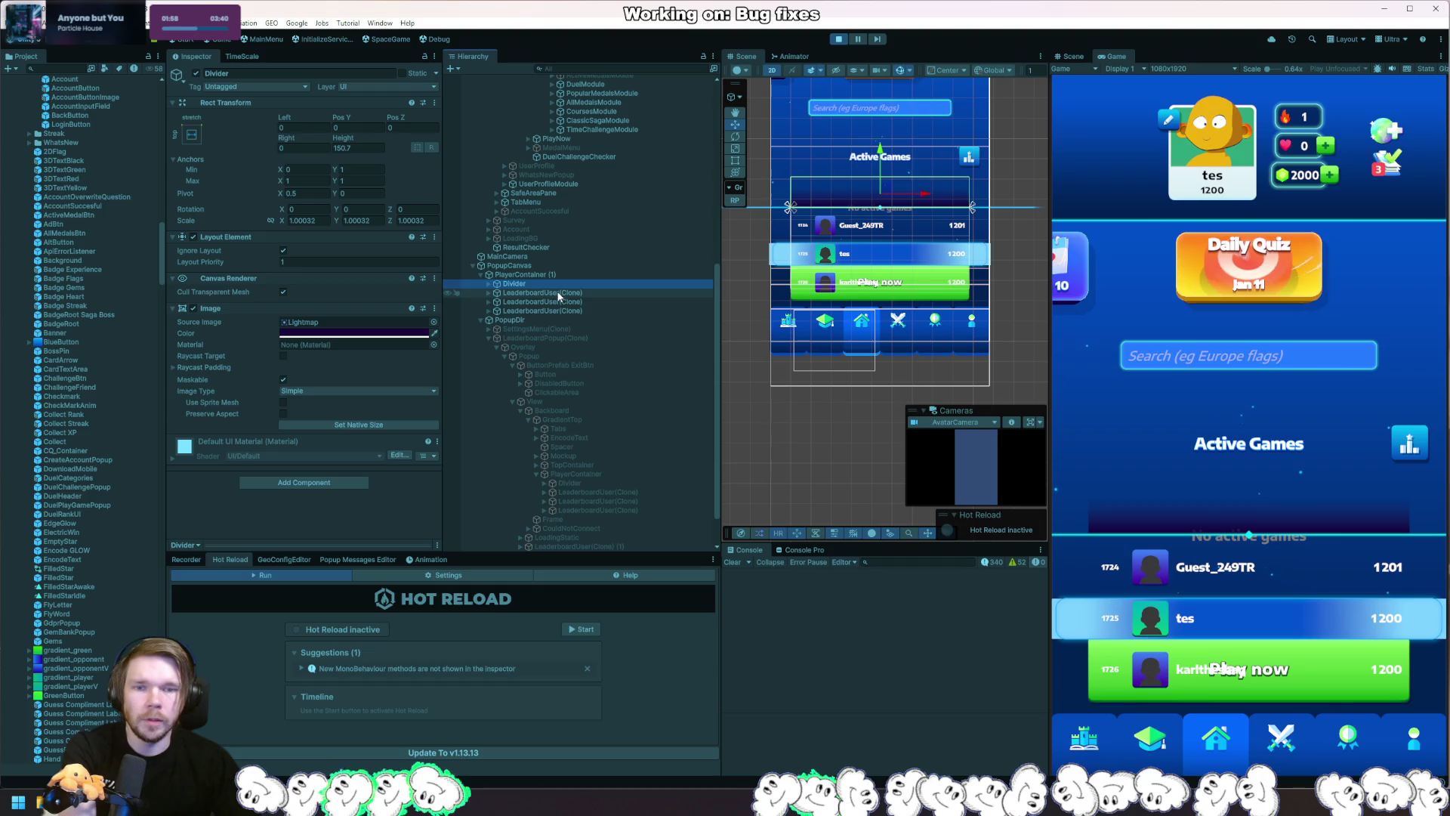
drag(521, 294, 513, 319)
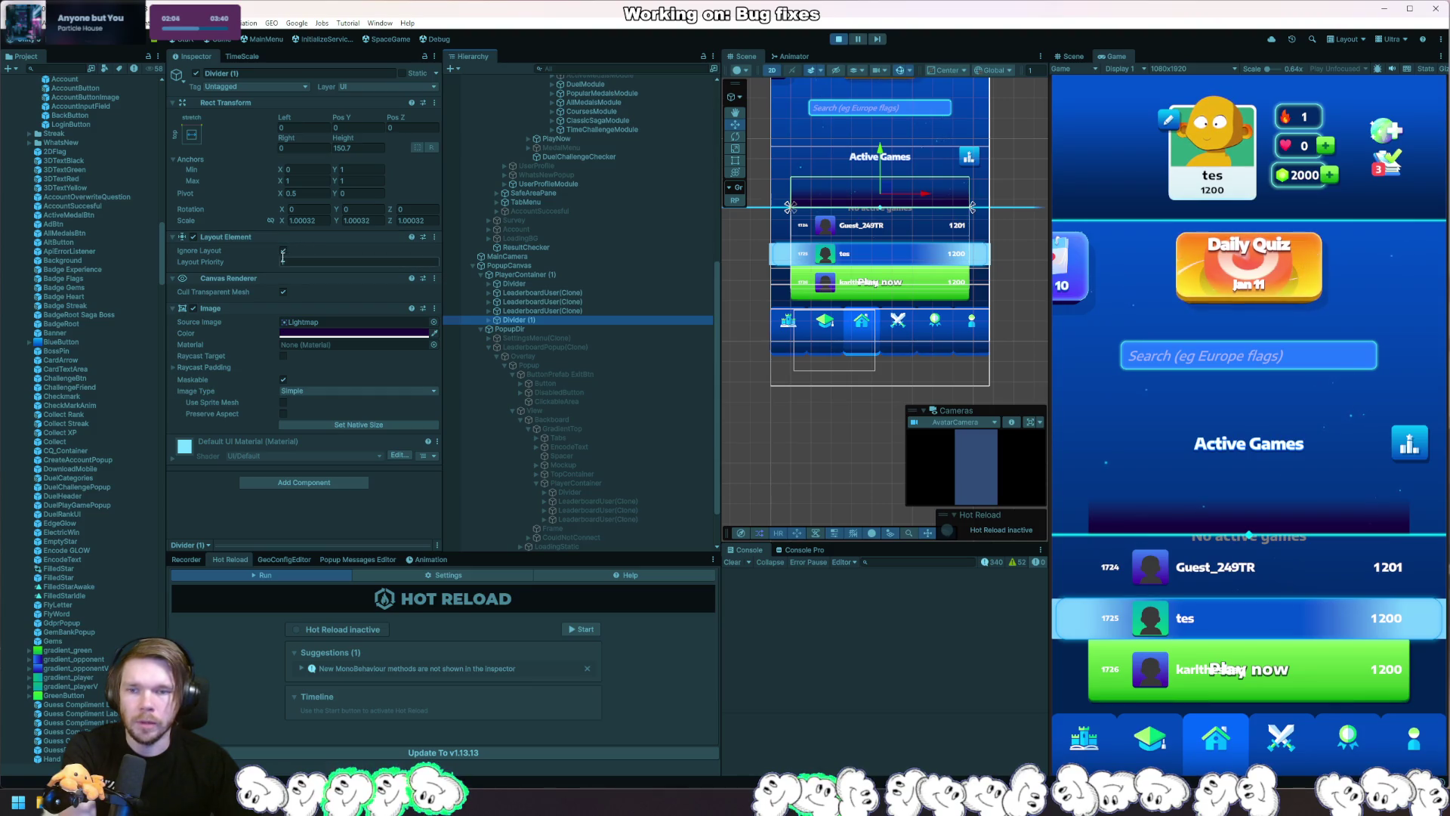
drag(340, 117, 240, 166)
drag(373, 170, 352, 179)
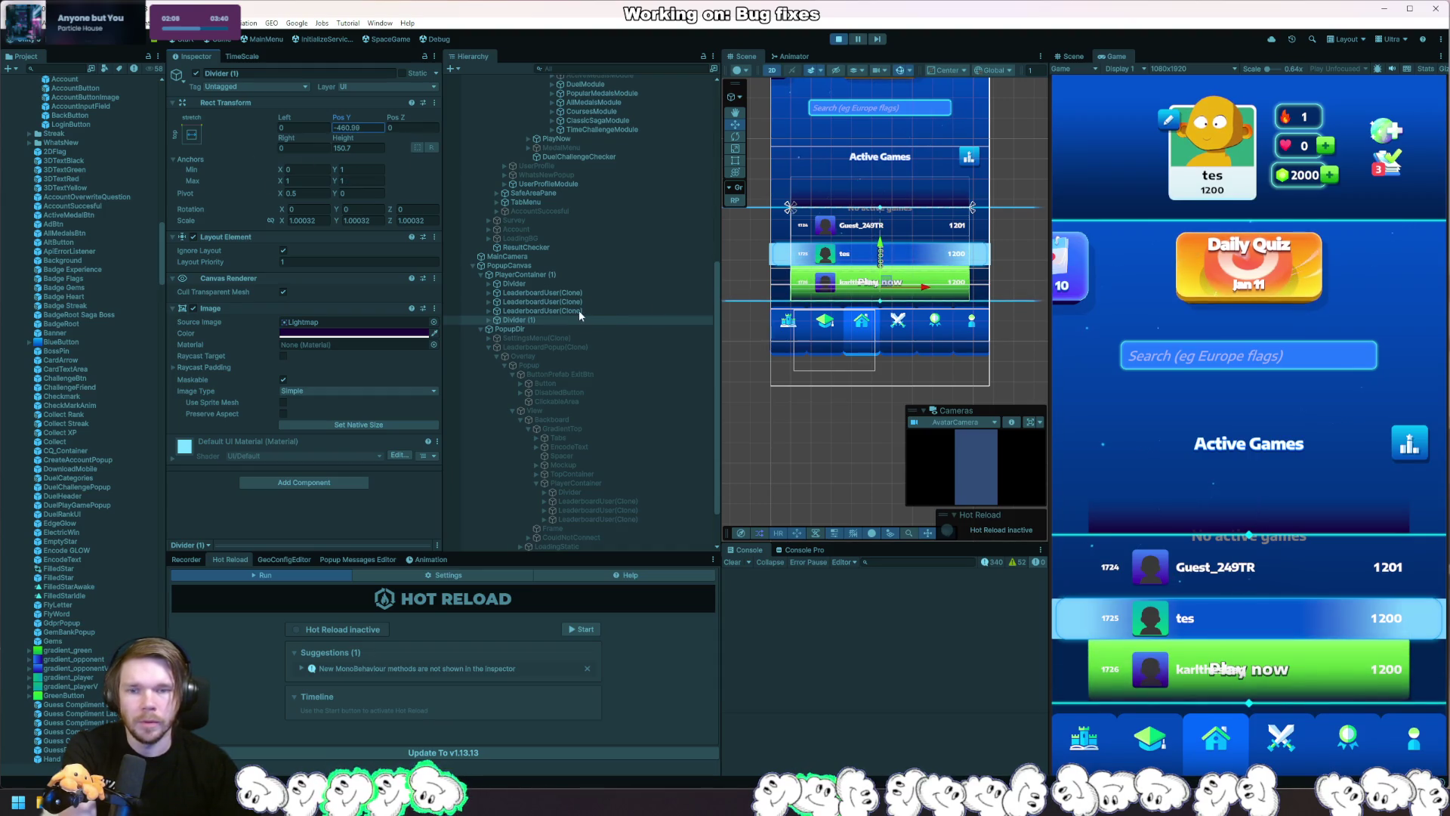
click(533, 275)
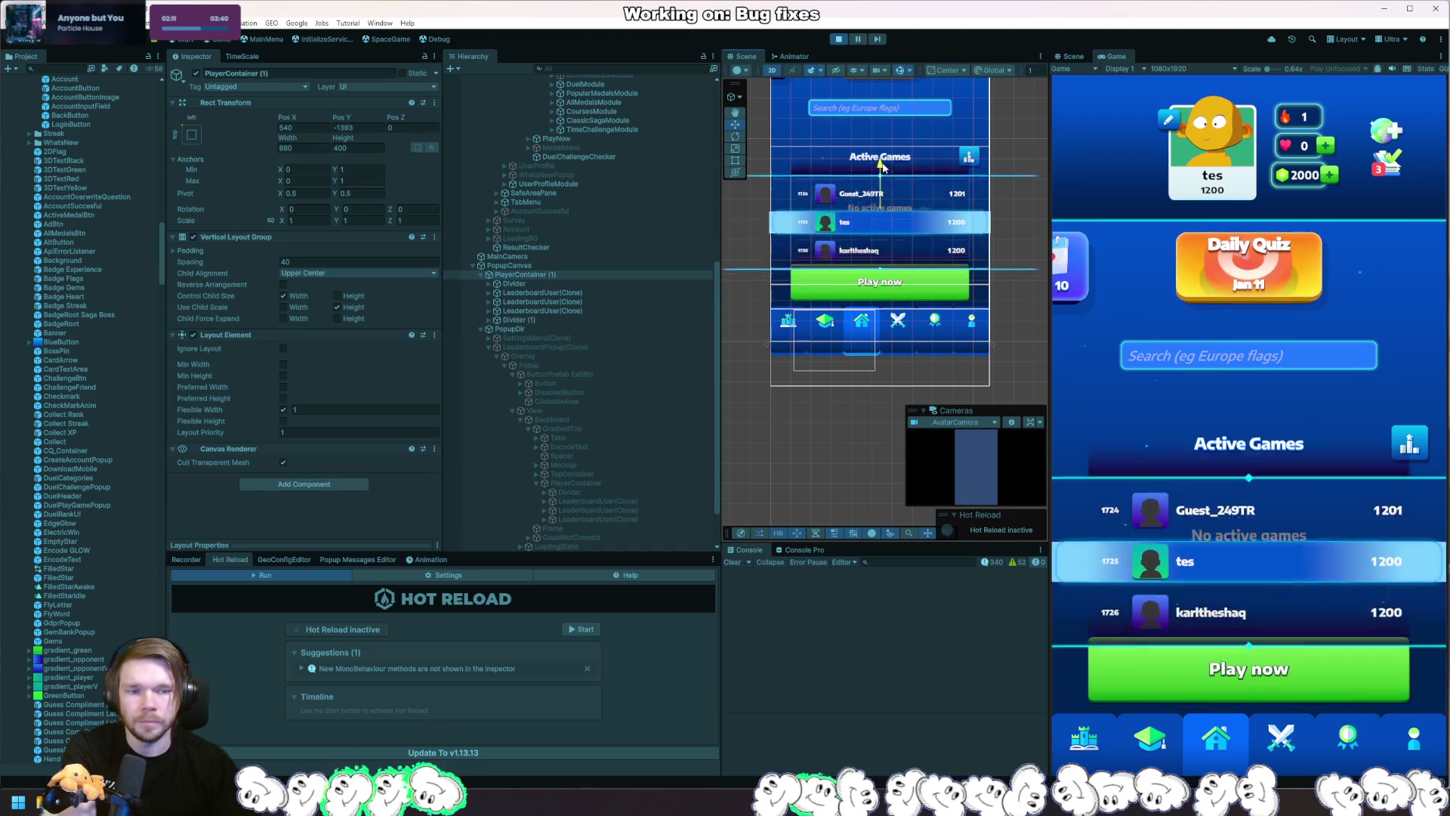
Raise PlayerContainer (1) over the search area, then select the Frame object.
drag(882, 167, 886, 88)
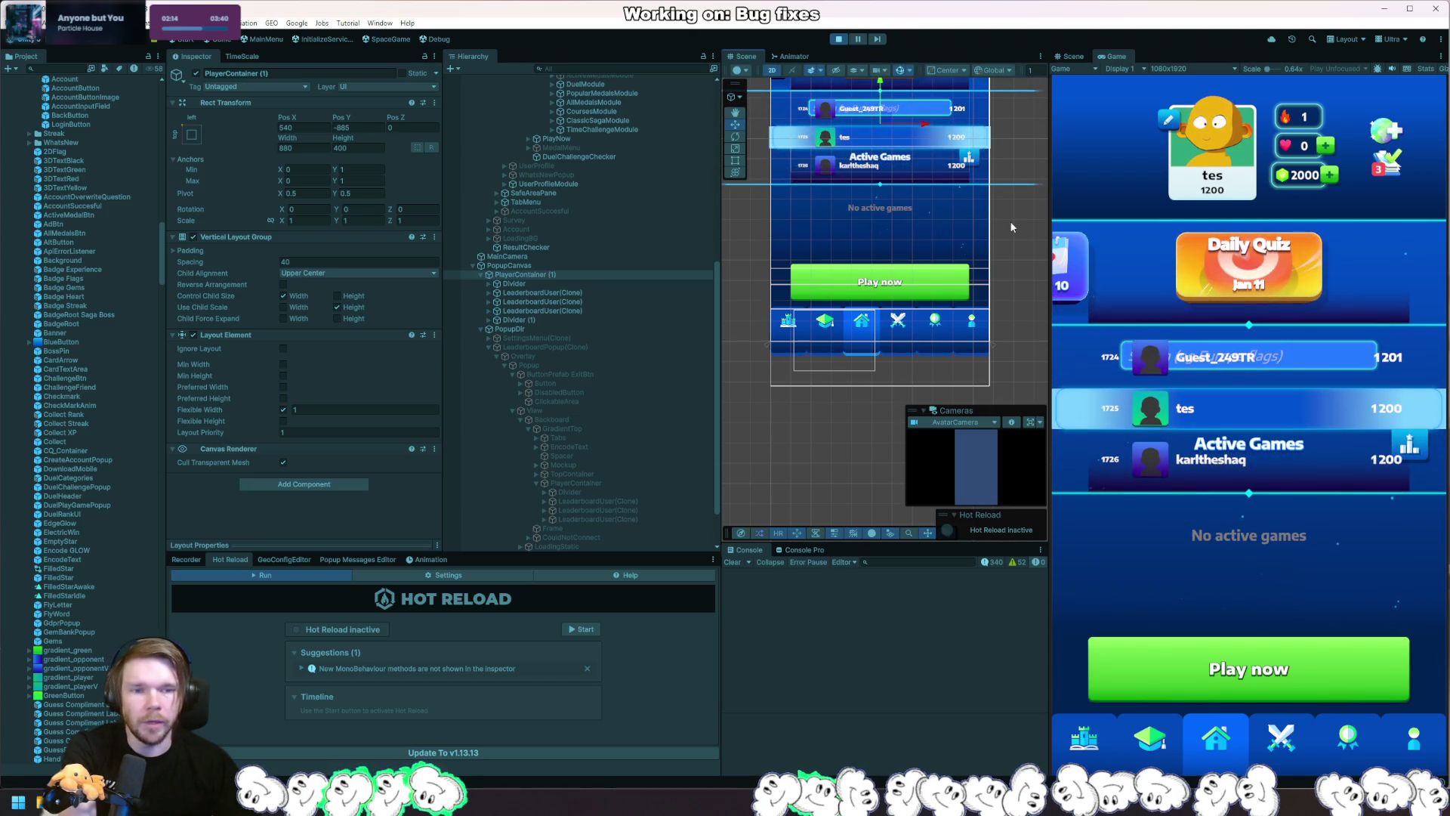
drag(814, 196, 816, 321)
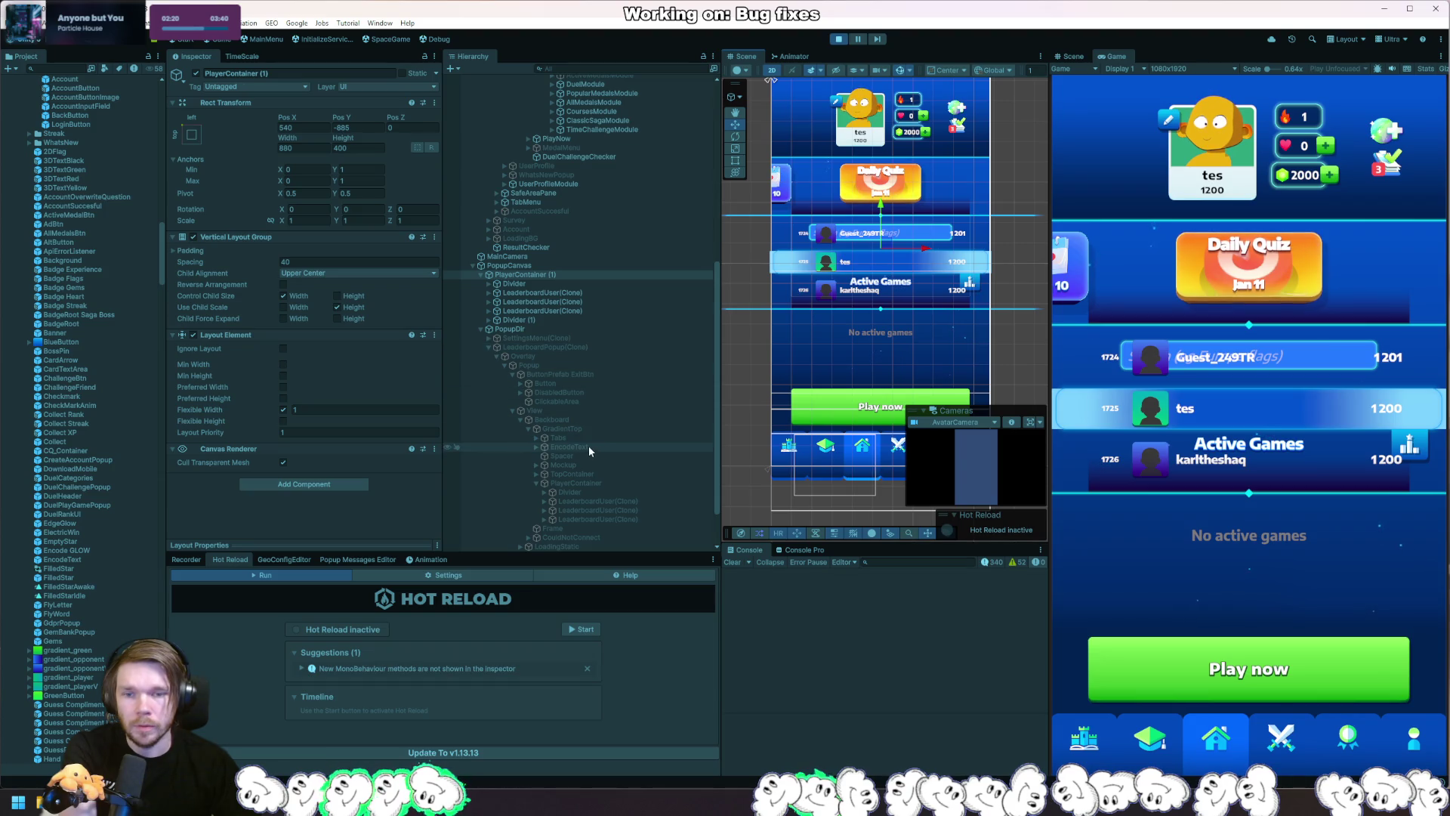
scroll(587, 446, down, 2)
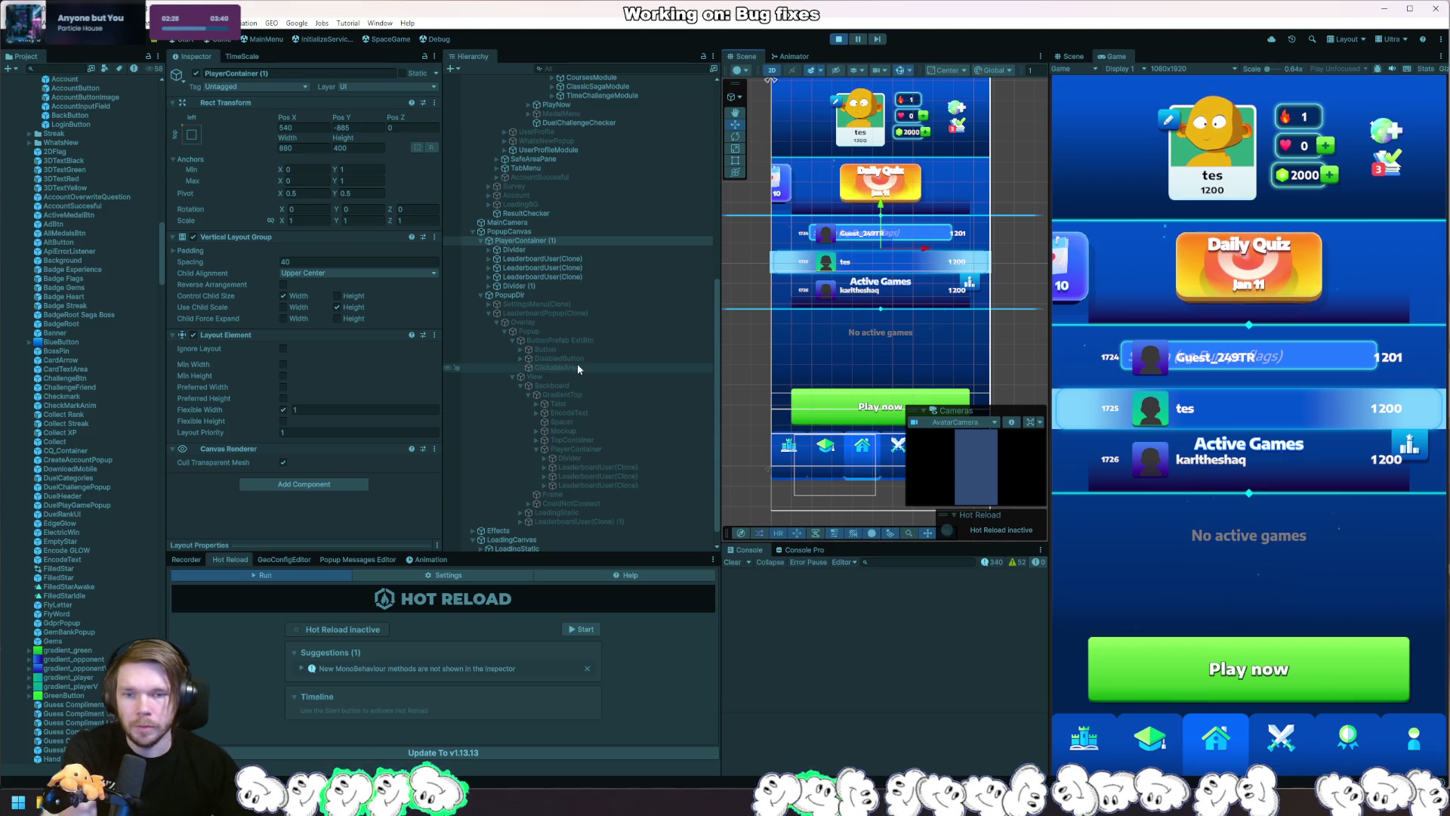
click(582, 496)
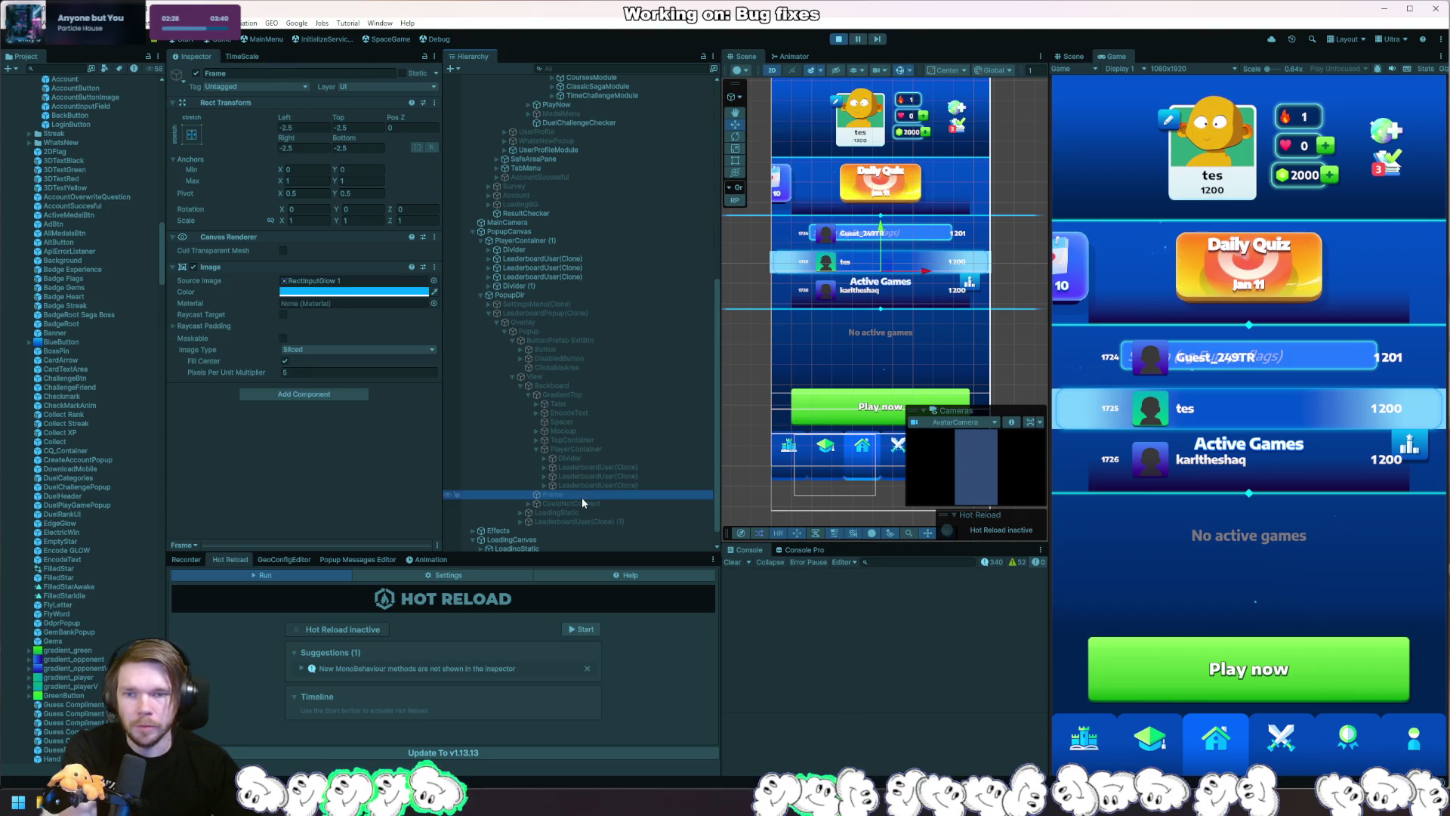
key(ctrl+d)
mouse_move(563, 505)
mouse_down()
mouse_move(525, 306)
mouse_move(529, 251)
mouse_up()
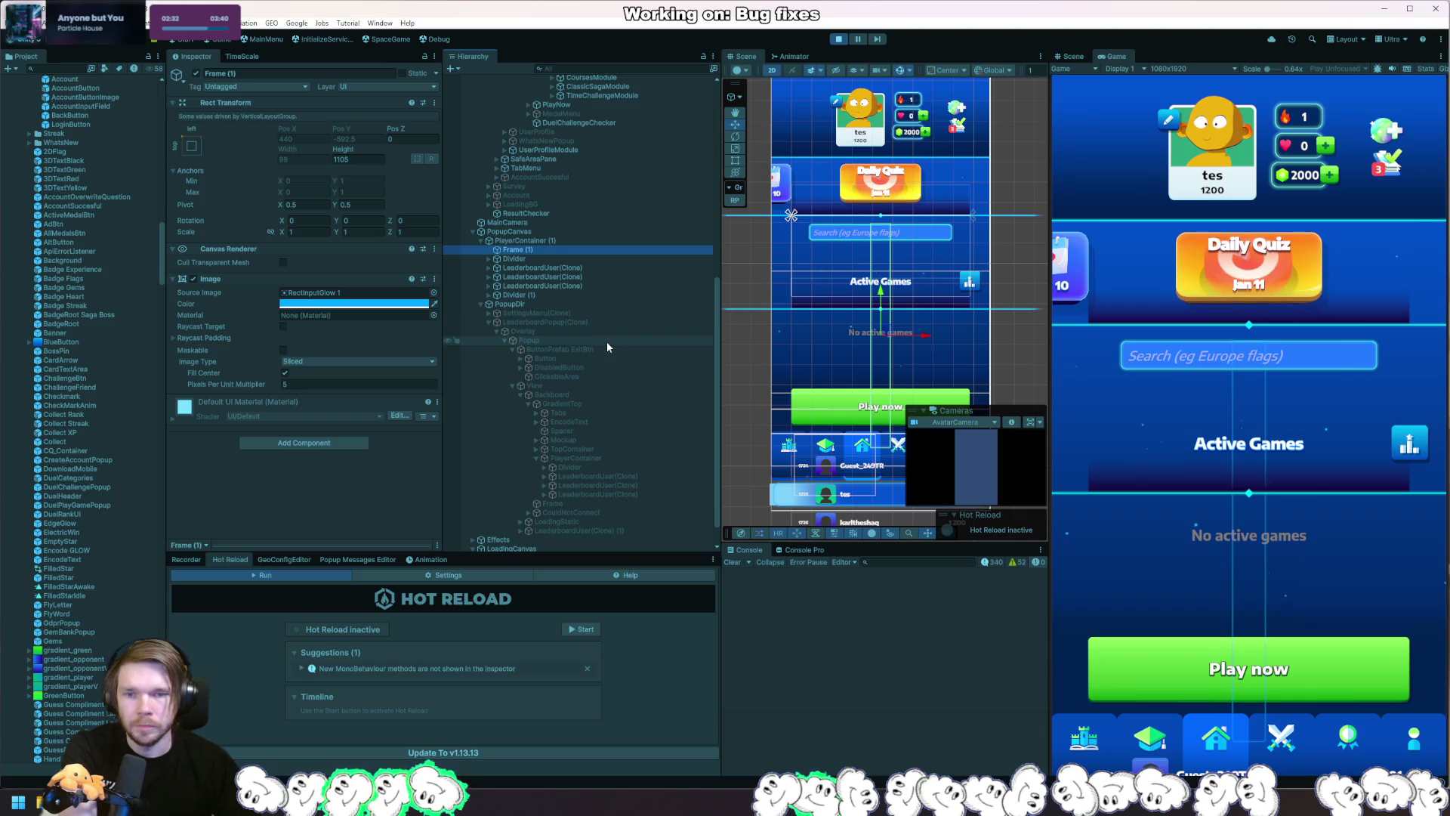
click(303, 443)
text(layout)
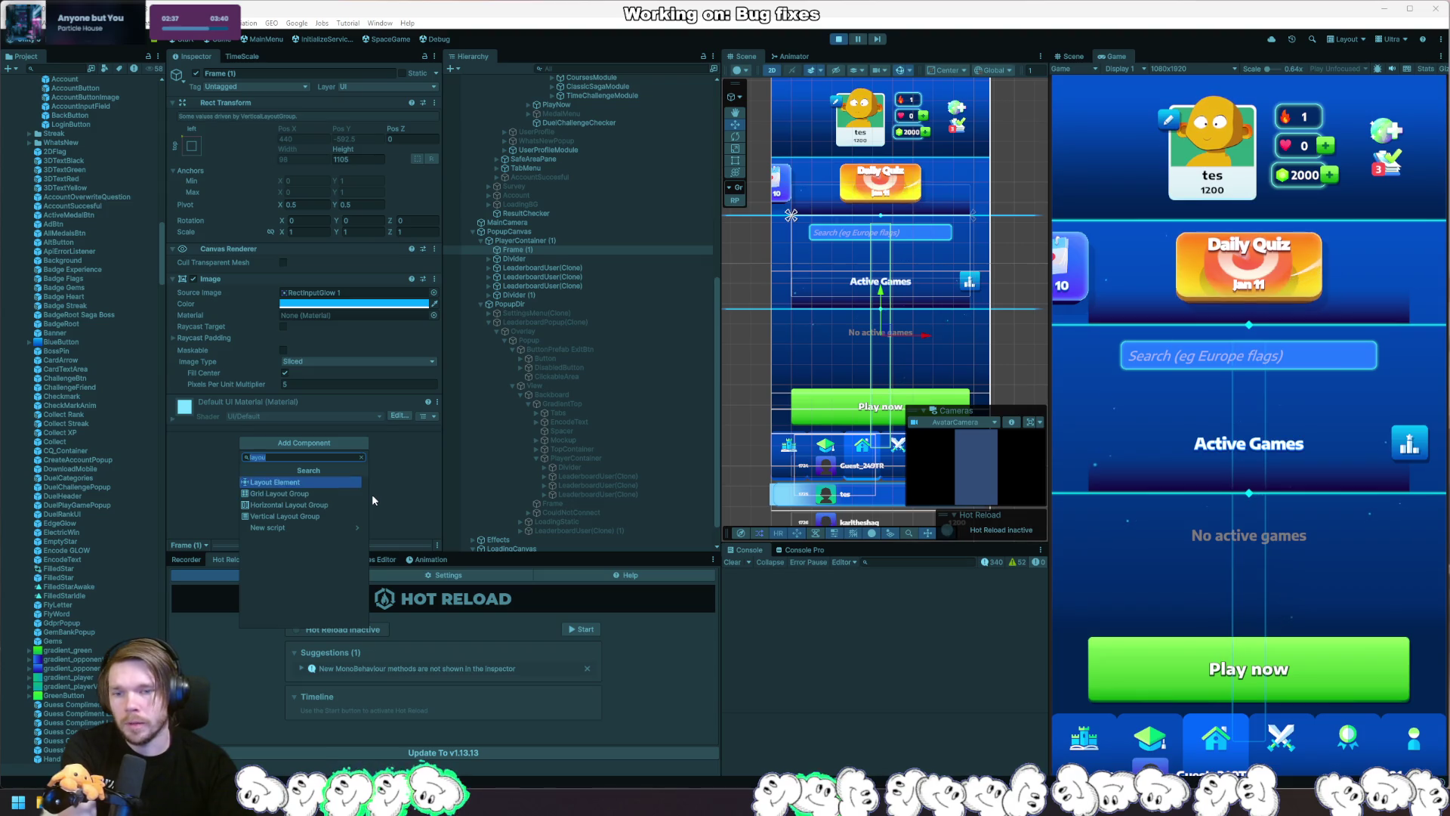
key(Return)
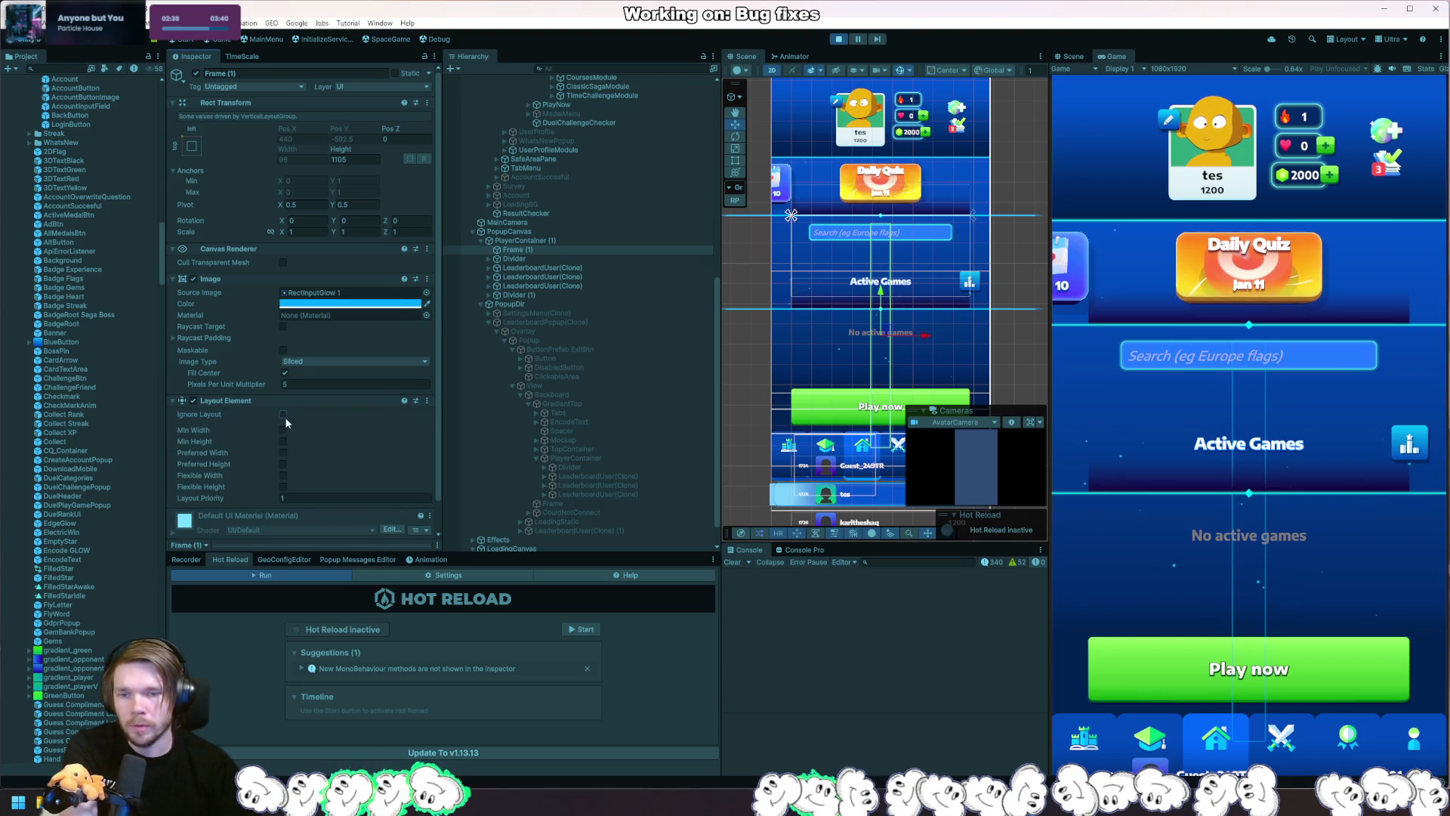
click(284, 414)
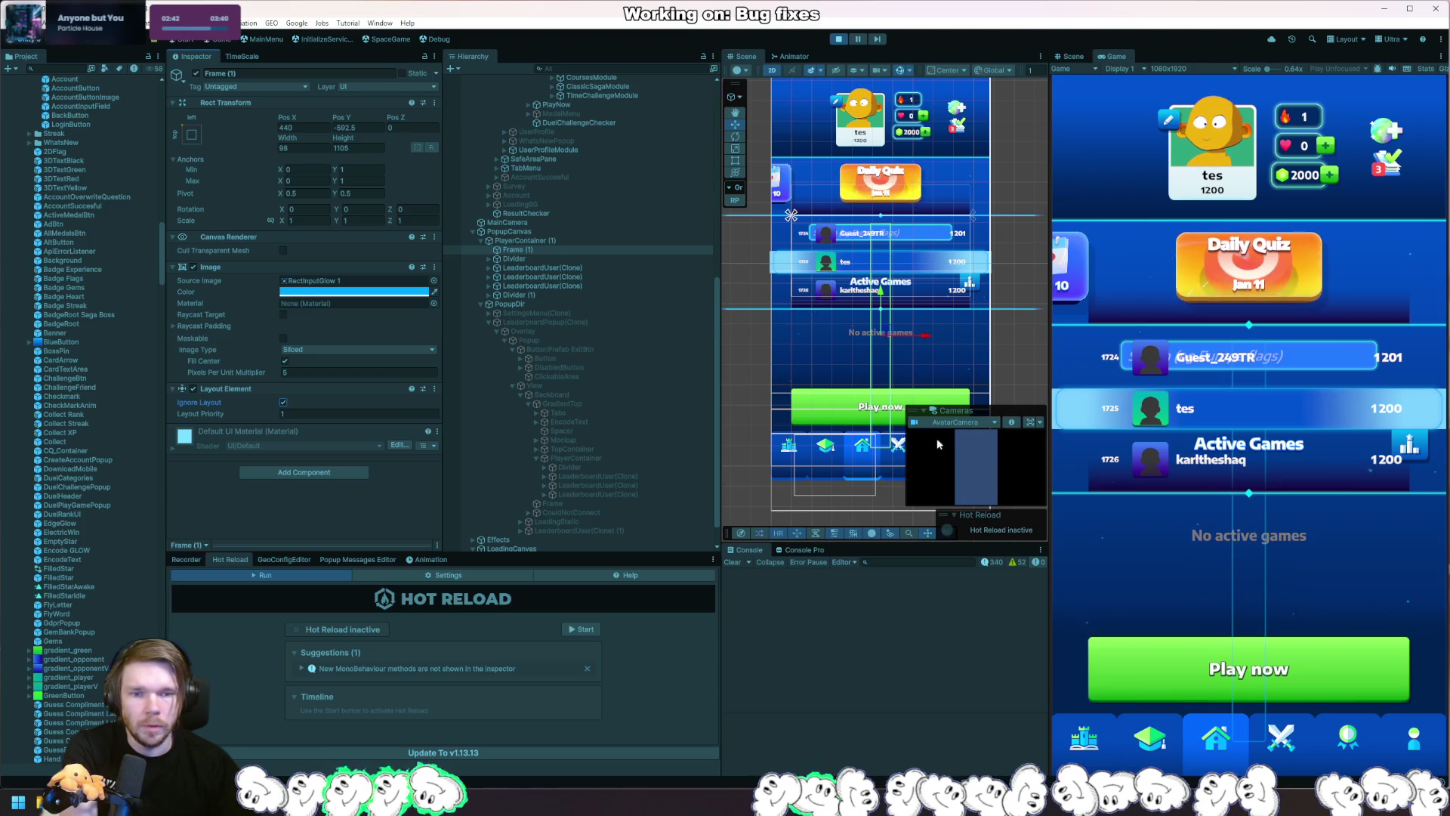
mouse_move(882, 337)
mouse_down()
mouse_move(975, 340)
mouse_move(901, 355)
mouse_up()
drag(891, 356, 897, 356)
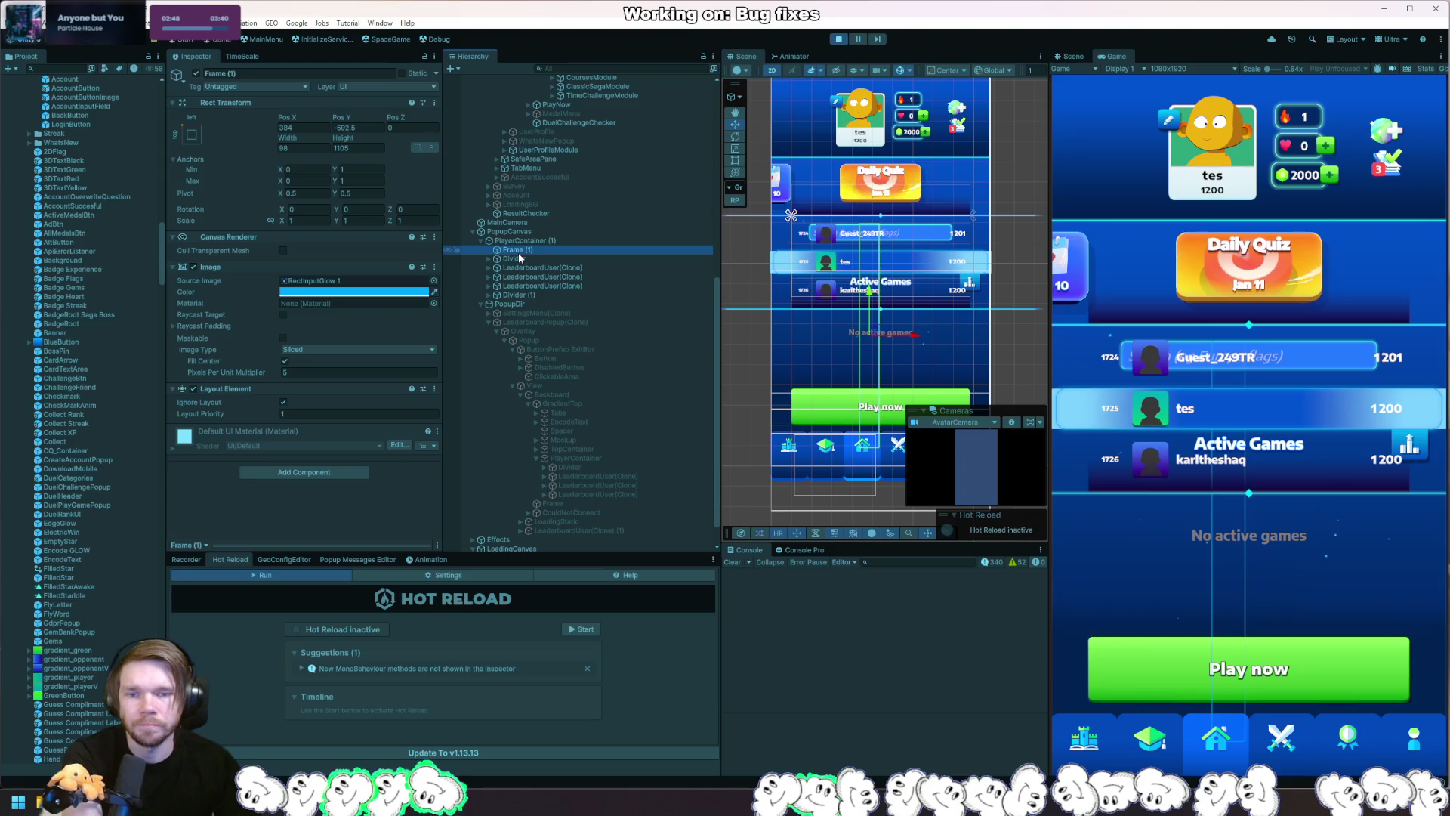
key(Delete)
click(579, 323)
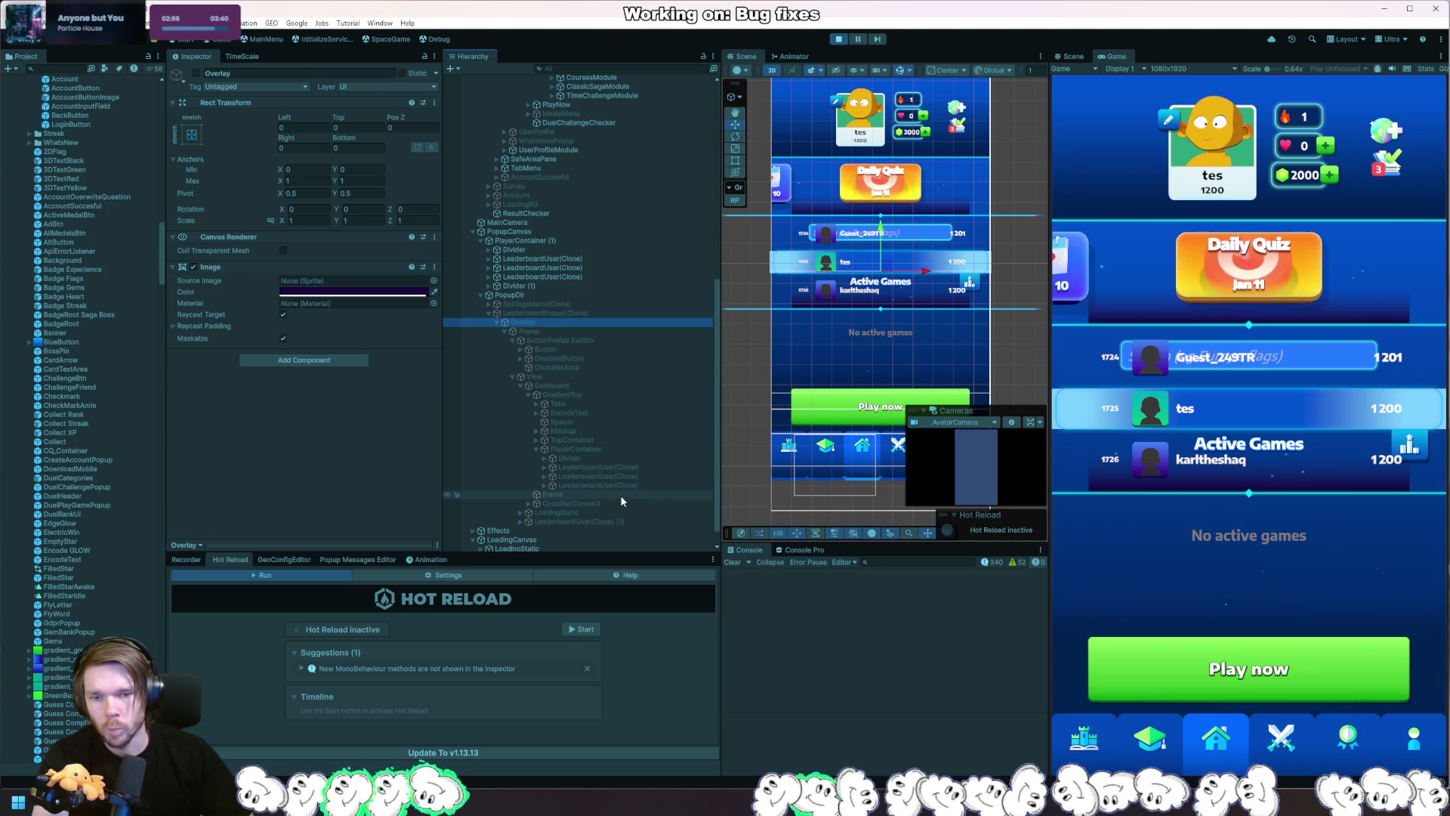
Duplicate the Backboard and pick out the copy's GradientTop child.
click(578, 386)
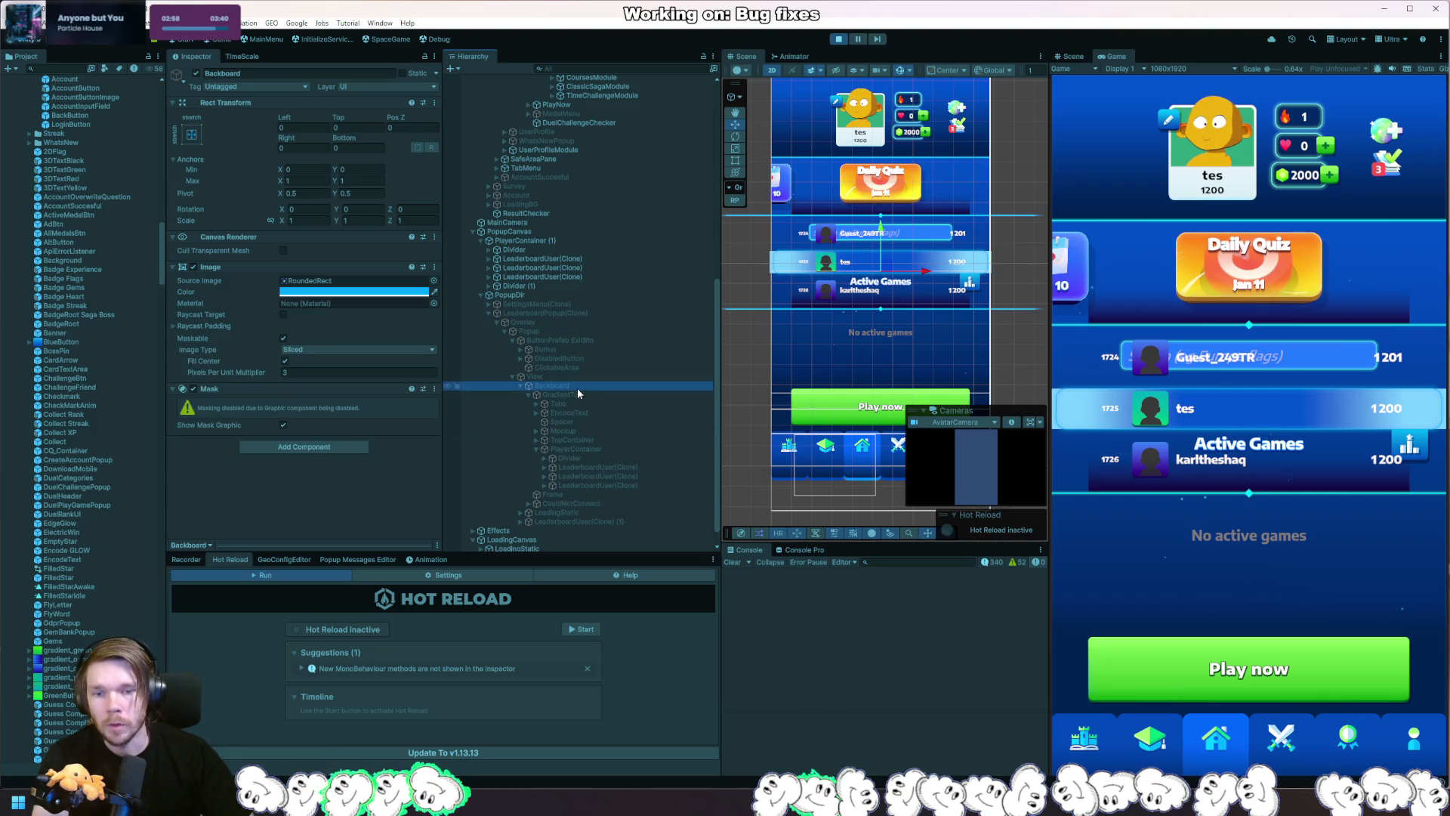
key(ctrl+d)
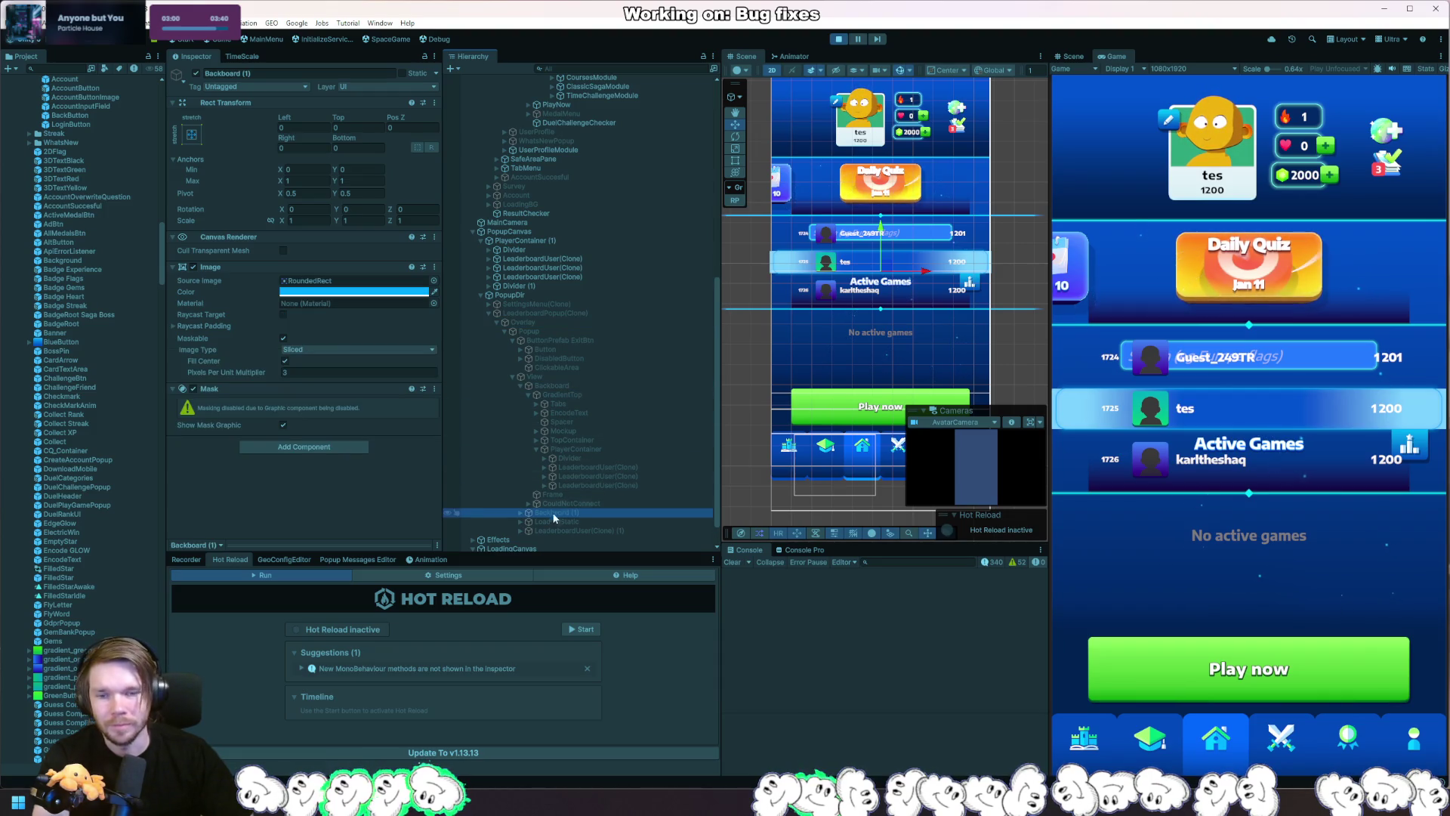
click(520, 513)
click(559, 522)
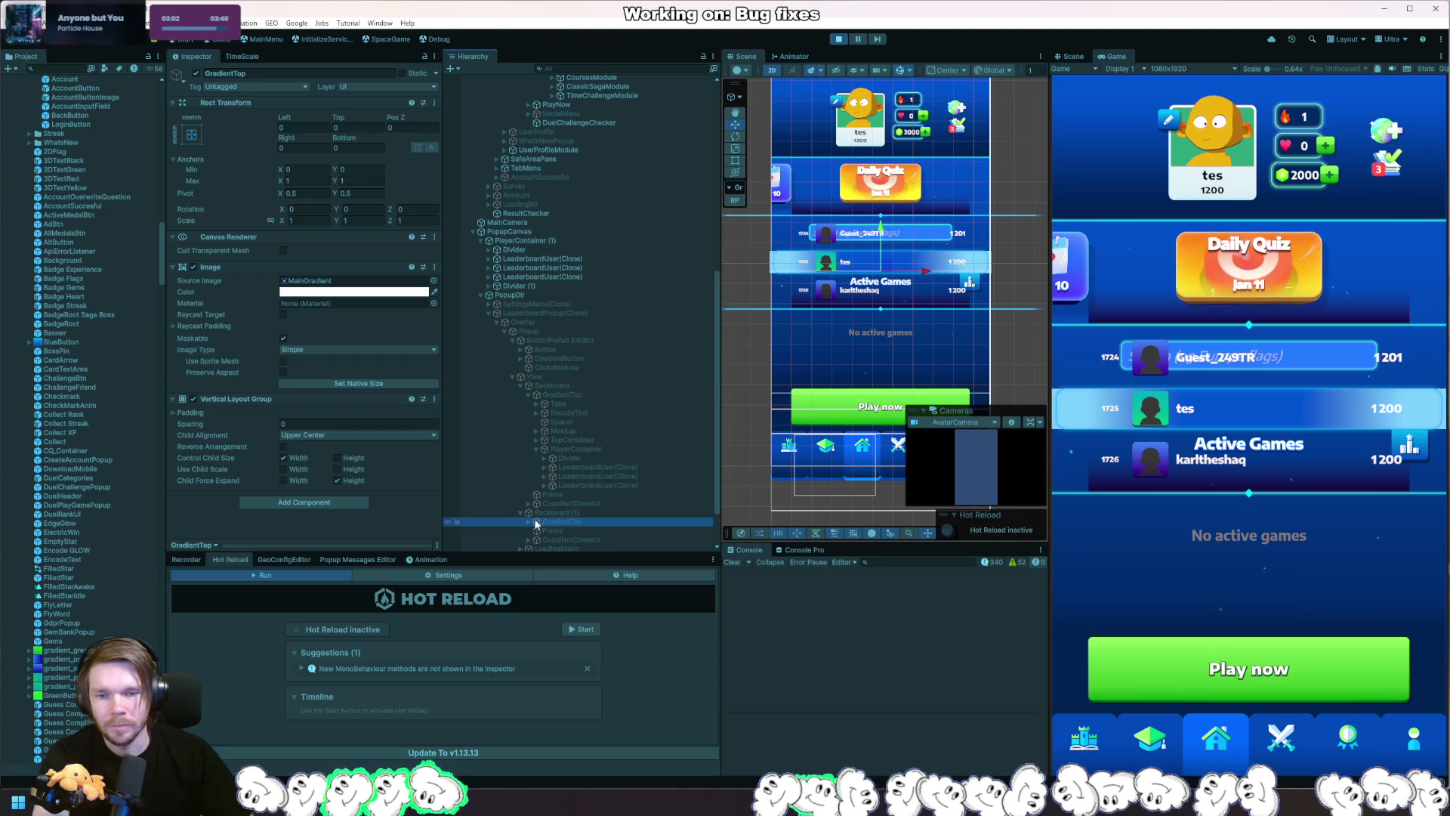
ctrl+click(592, 540)
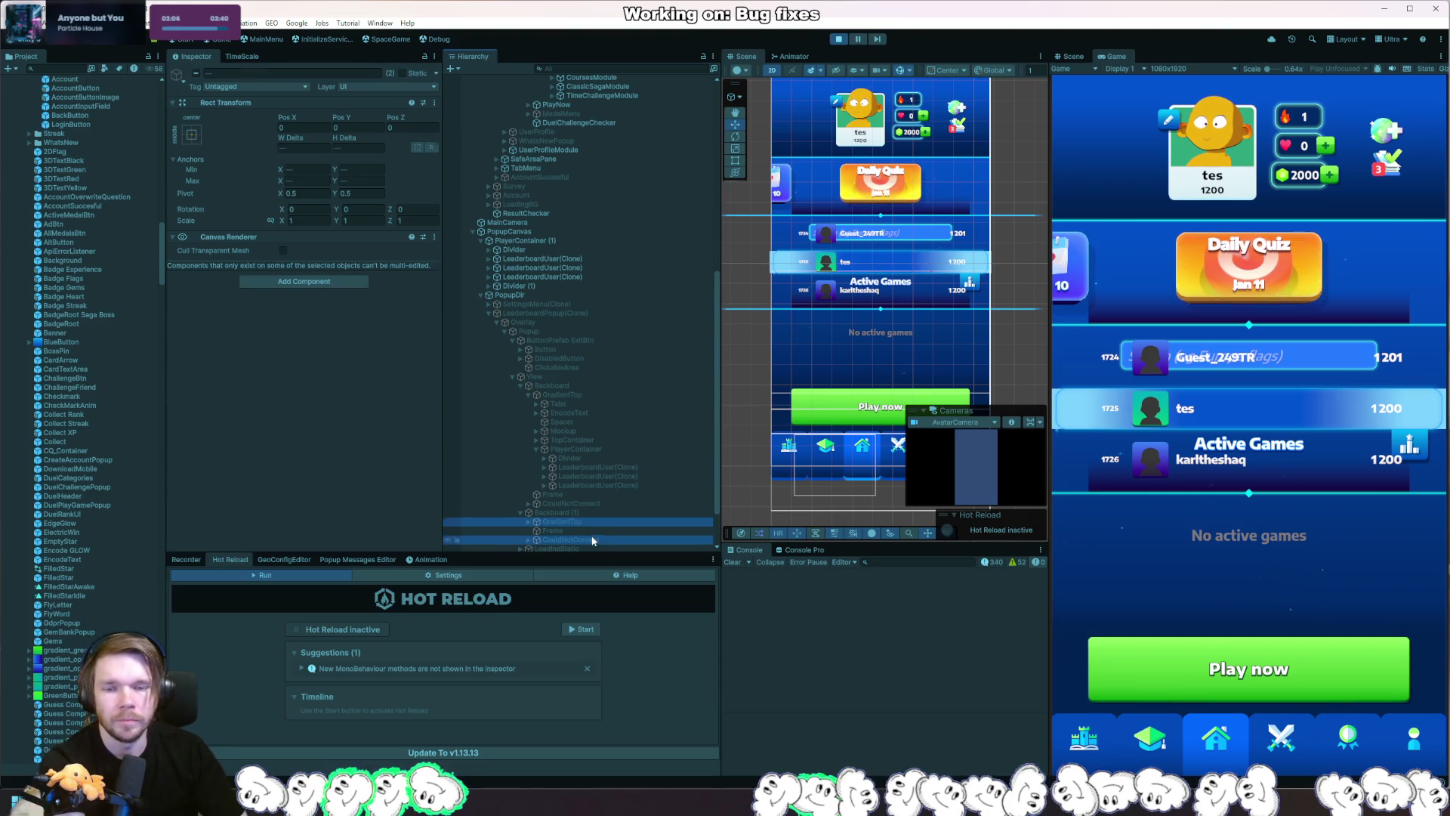
key(Delete)
key(ctrl+z)
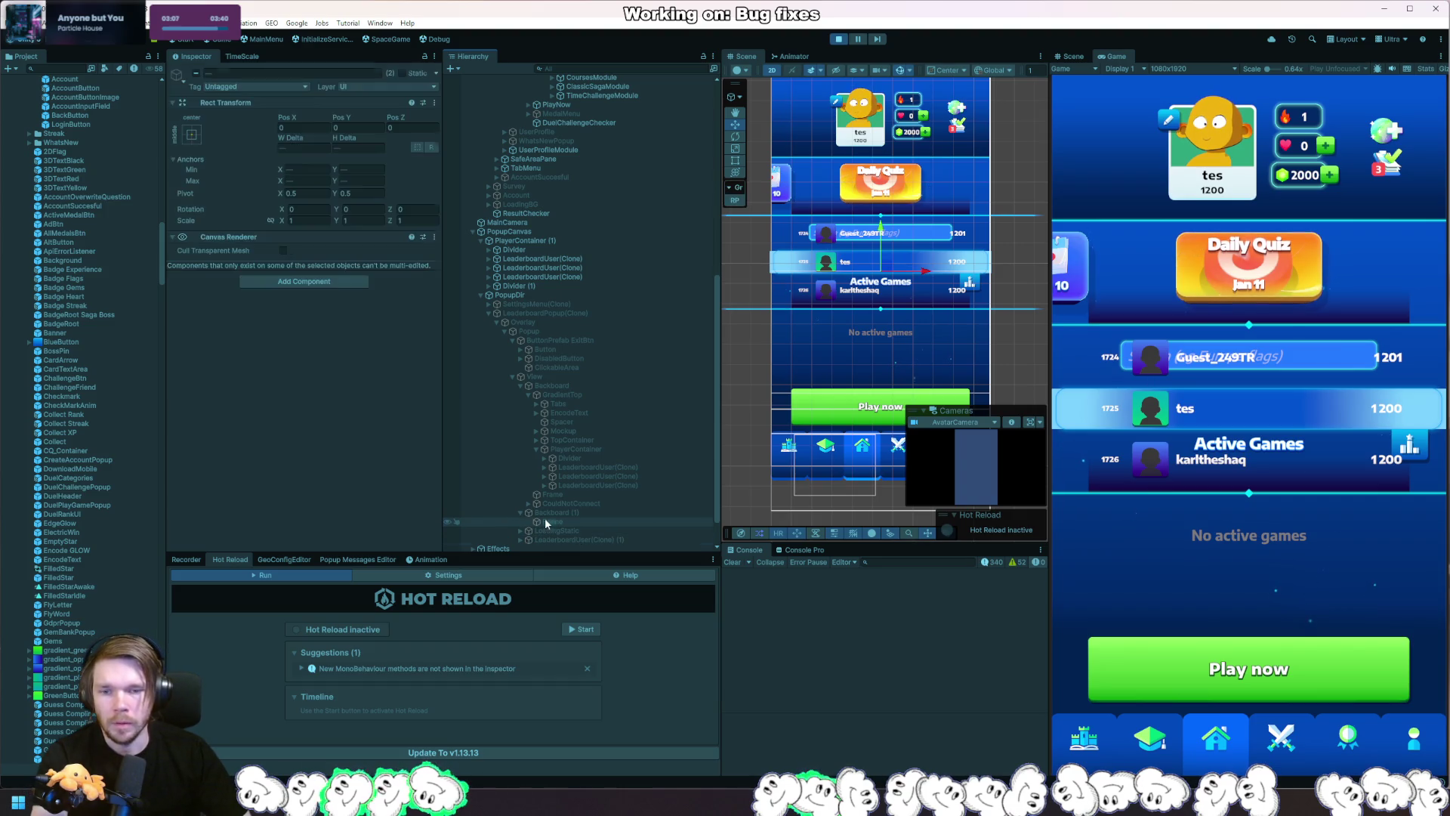
Make Backboard (1) the first child of PlayerContainer (1) and delete its GradientTop.
mouse_move(552, 521)
mouse_down()
mouse_move(649, 450)
mouse_move(624, 443)
mouse_move(582, 514)
mouse_move(555, 513)
mouse_move(544, 244)
mouse_move(528, 246)
mouse_up()
key(Delete)
click(522, 249)
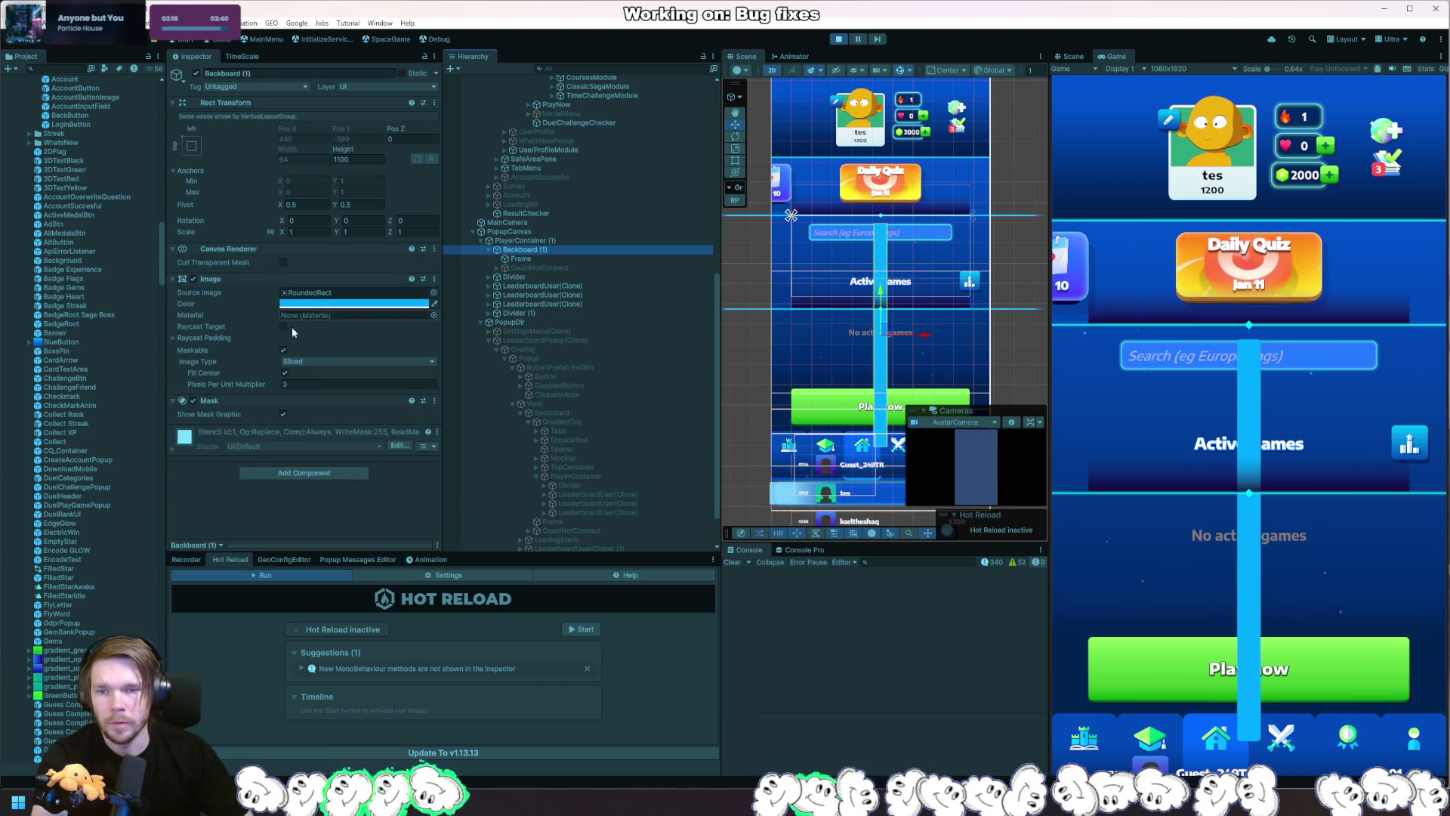
Add a Layout Element to the backboard copy with Ignore Layout ticked.
click(287, 473)
text(layou)
key(Return)
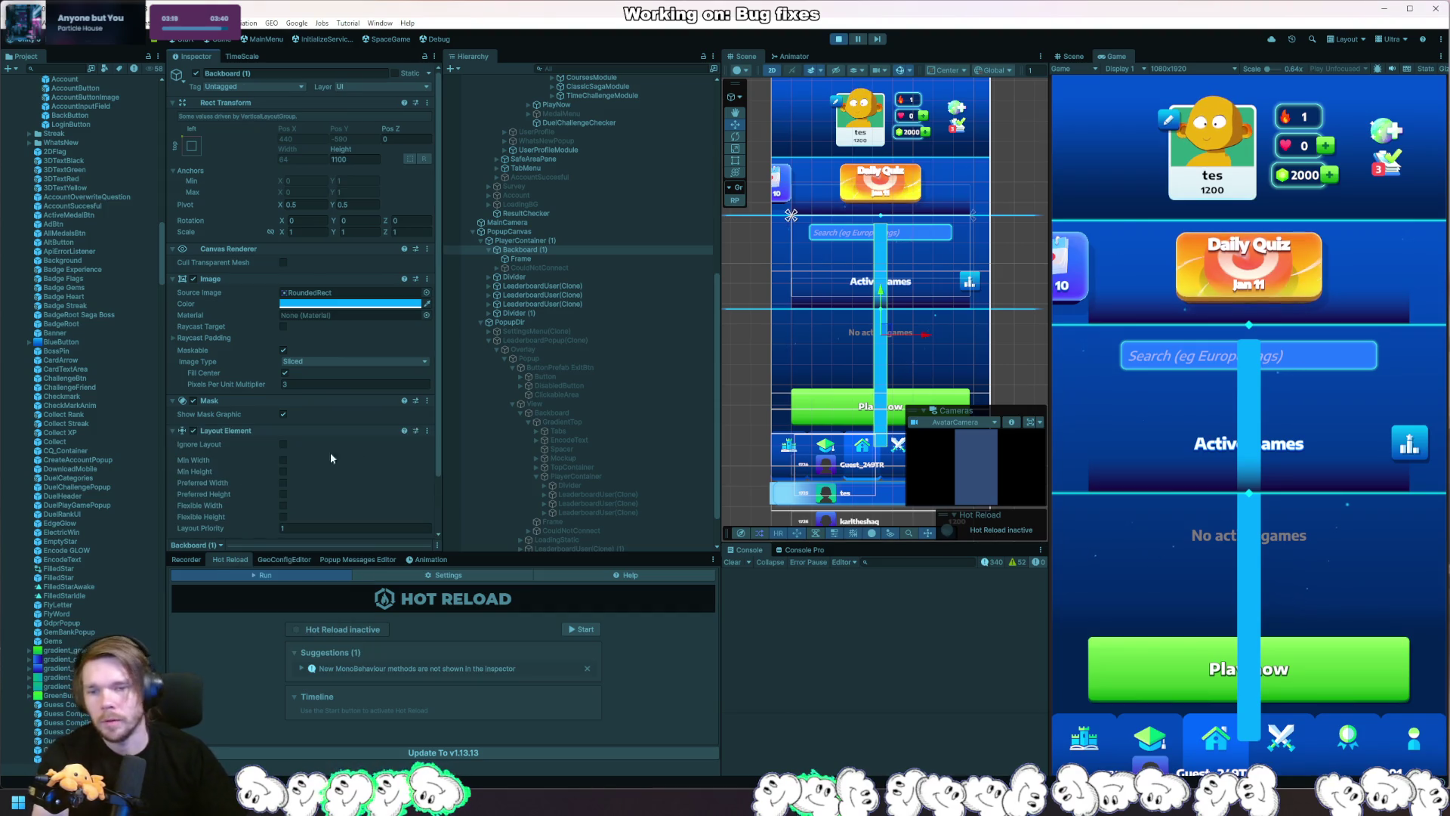
click(282, 444)
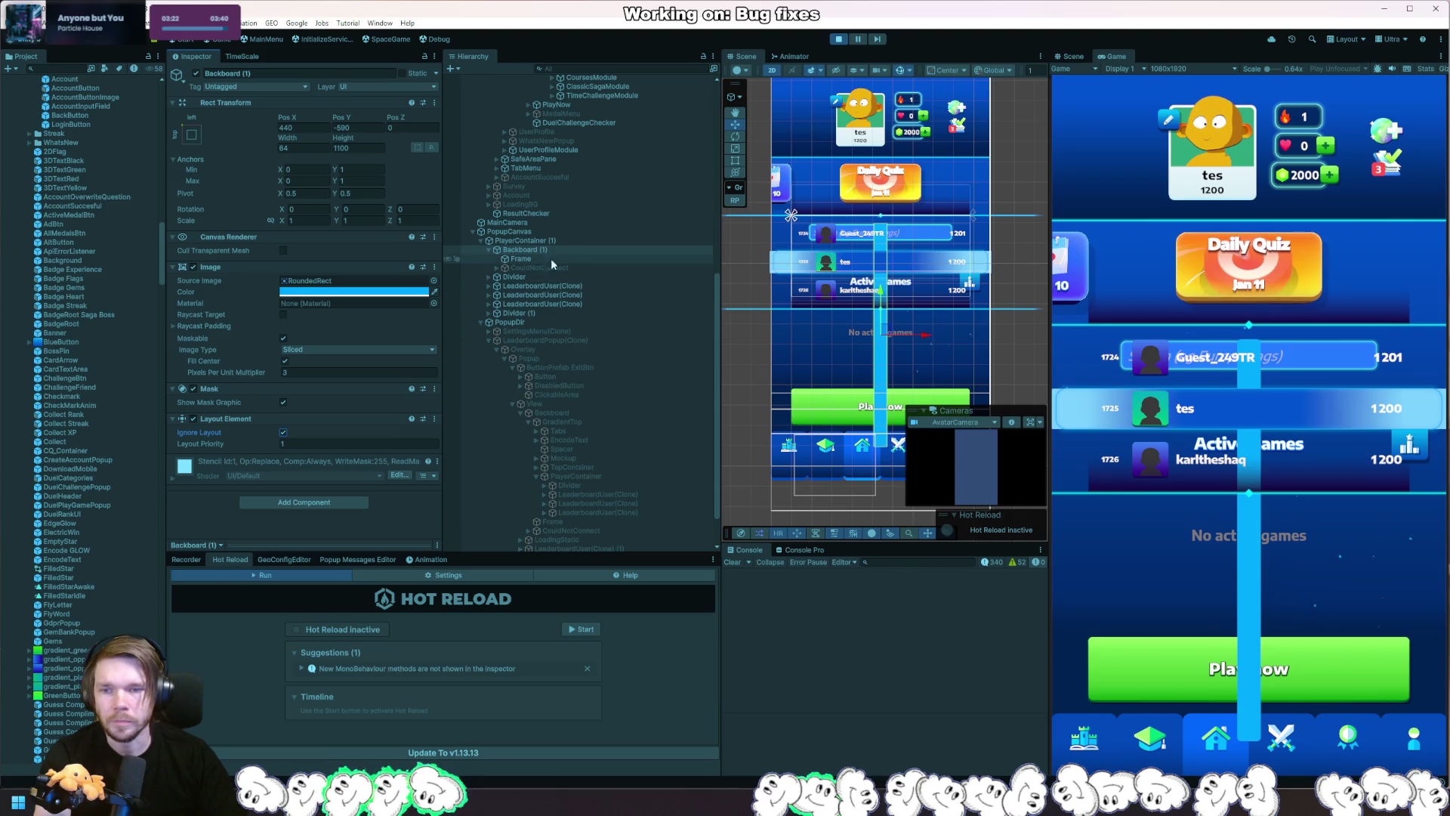
Anchor the Backboard to middle-center with Pos X and Pos Y at 0.
click(355, 127)
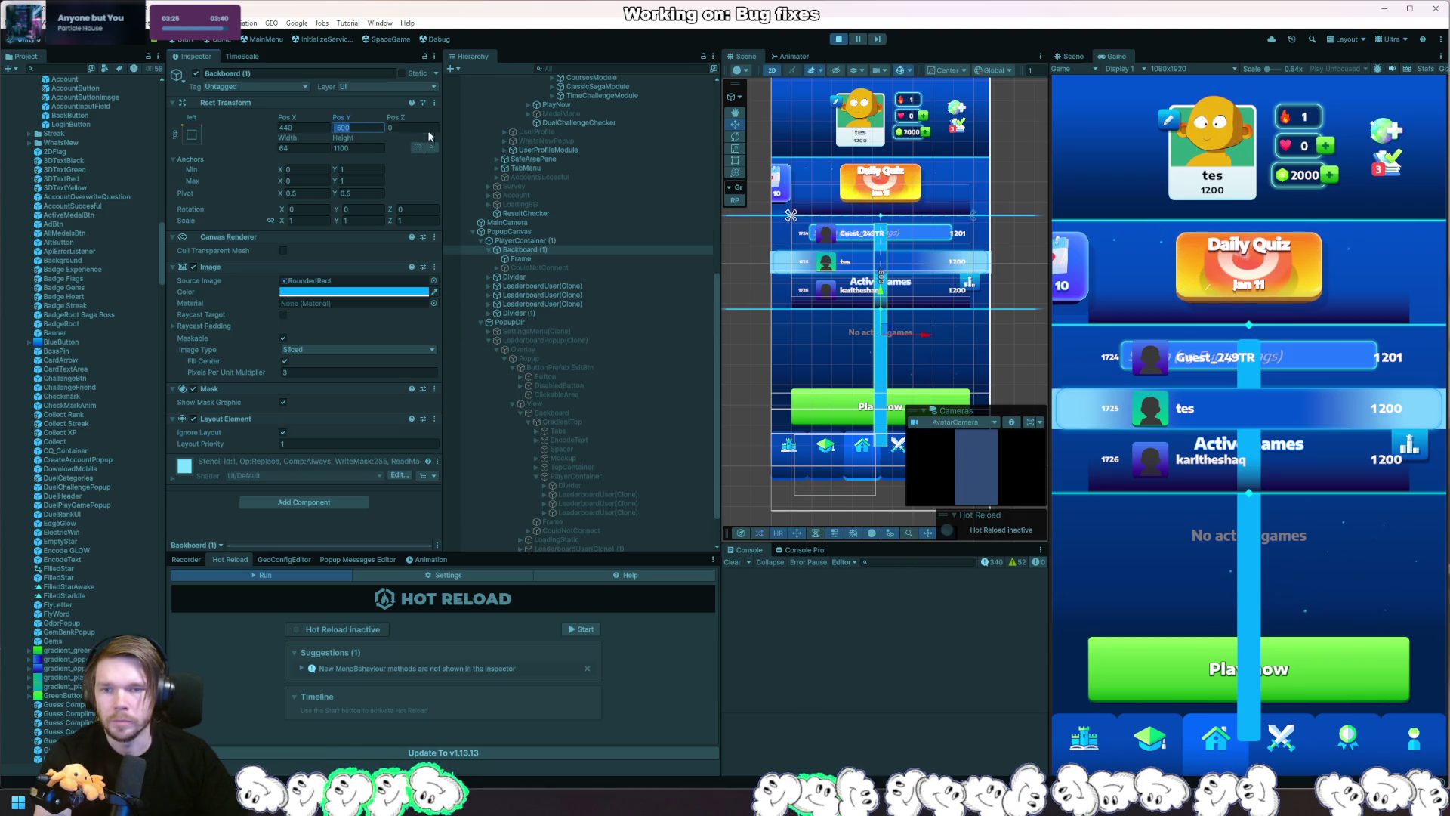
text(0)
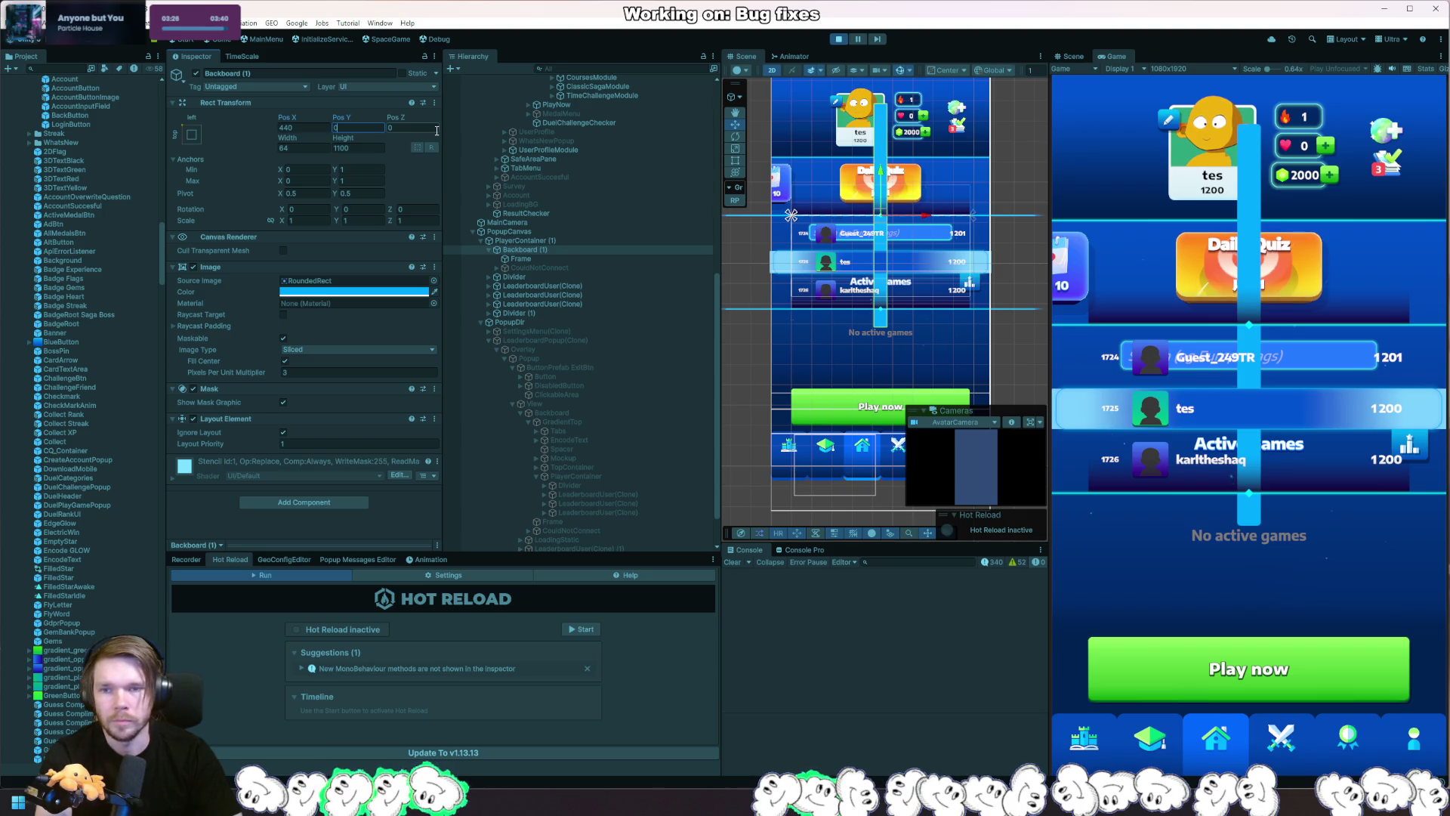
key(shift+Tab)
text(0)
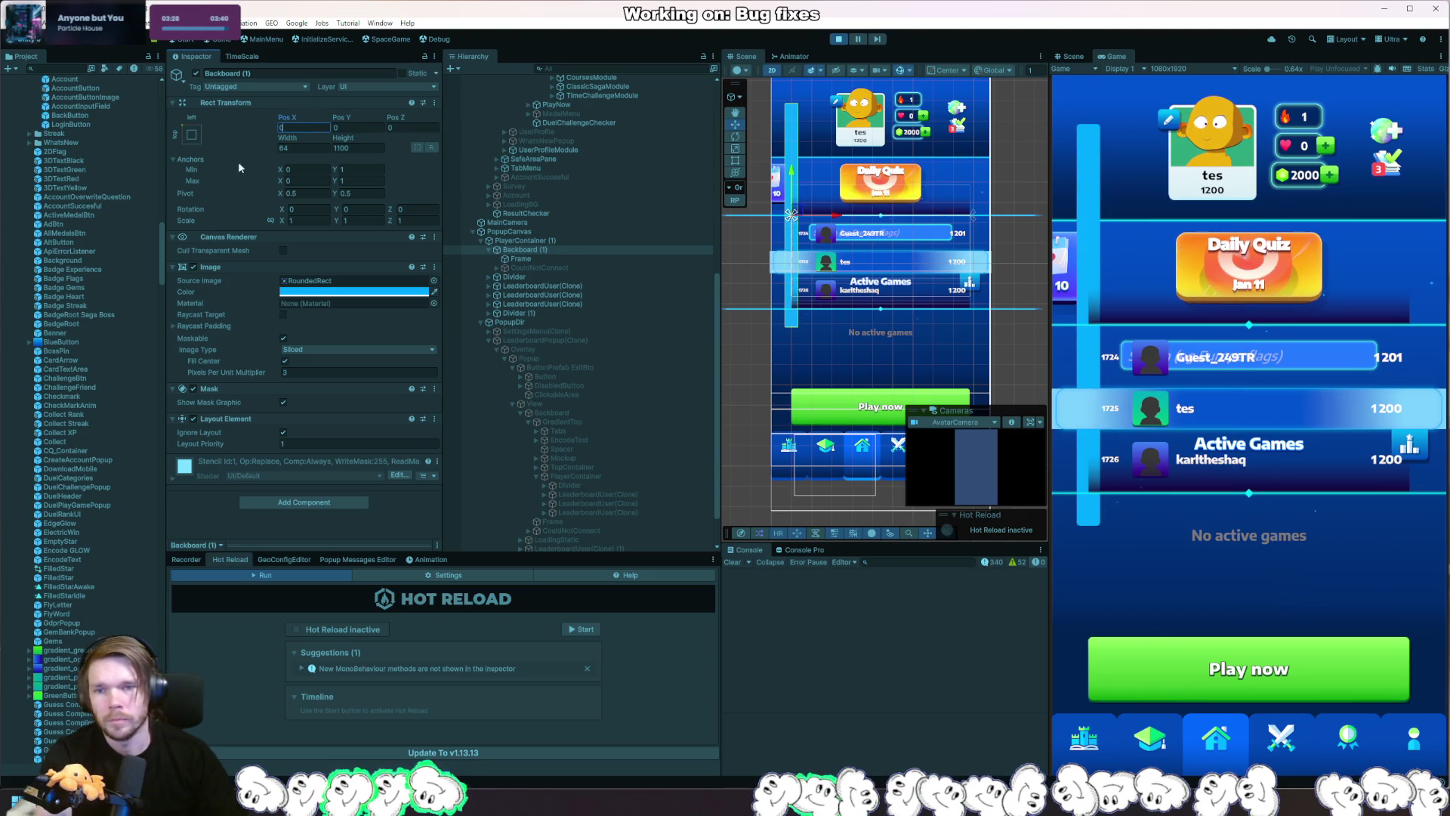
click(192, 135)
click(253, 227)
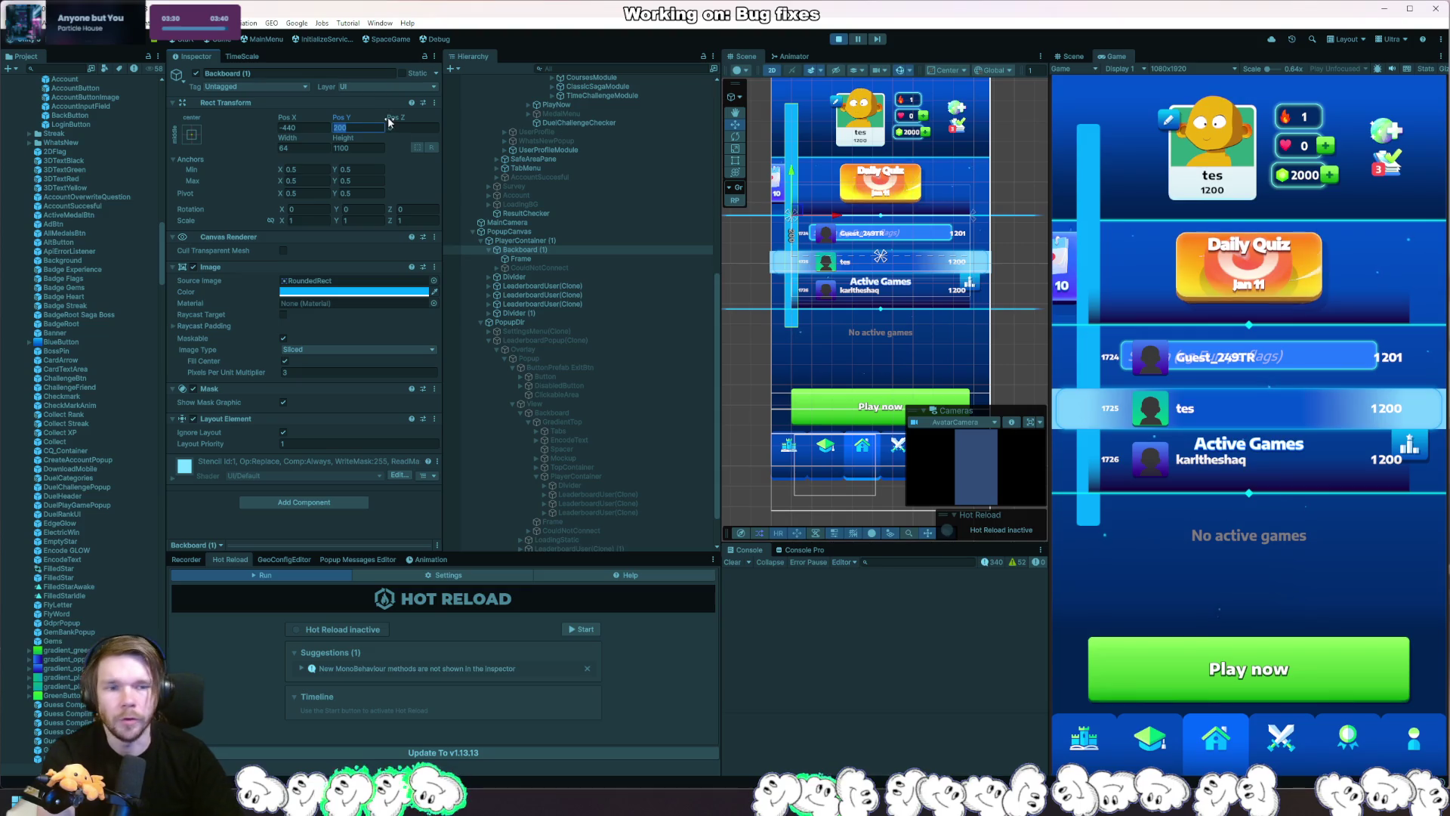
text(0)
key(Tab)
key(shift+Tab)
key(shift+Tab)
text(0)
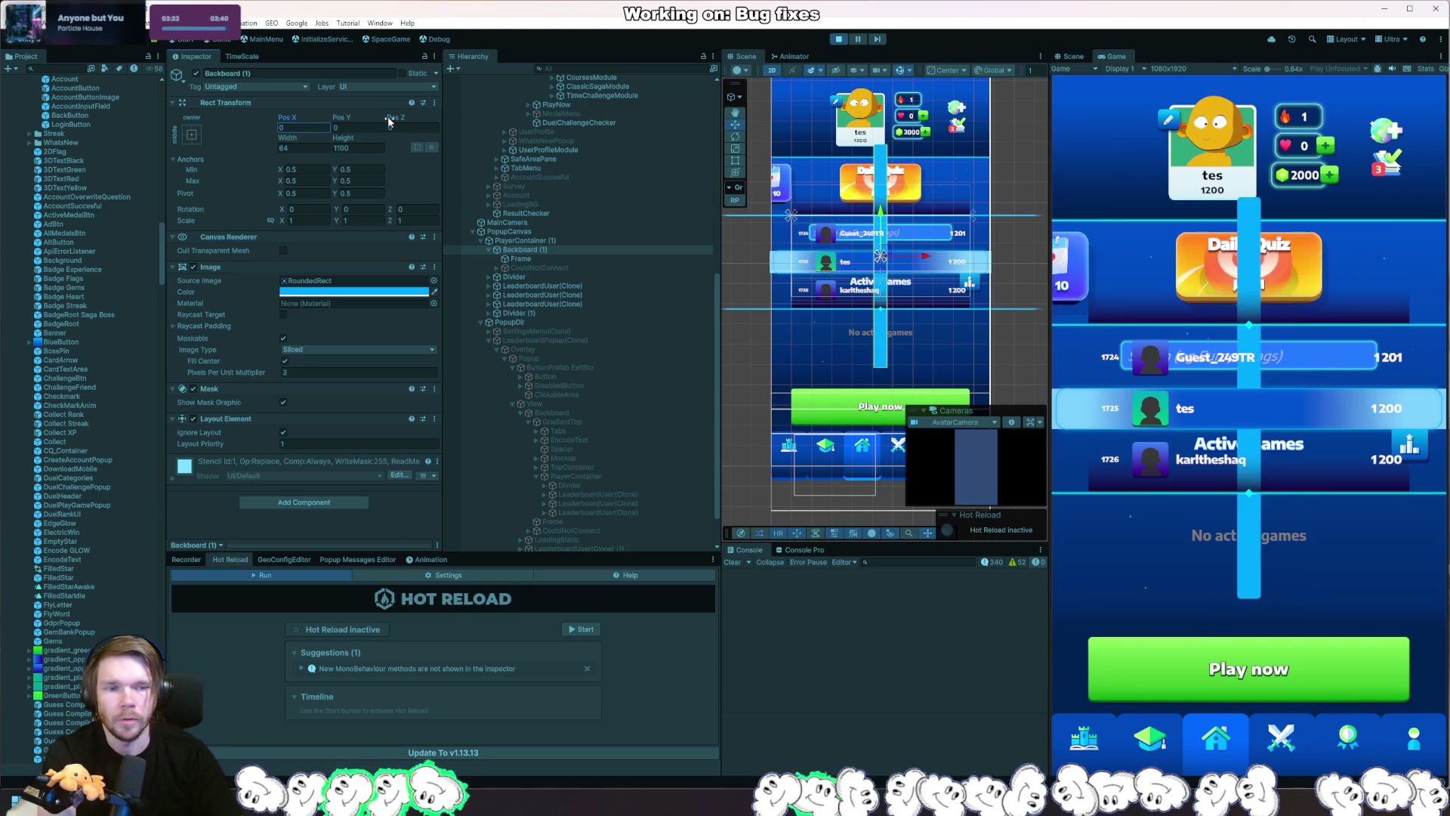
Apply the stretch-stretch anchor preset with Left, Top, Right and Bottom at 0.
click(192, 134)
click(312, 305)
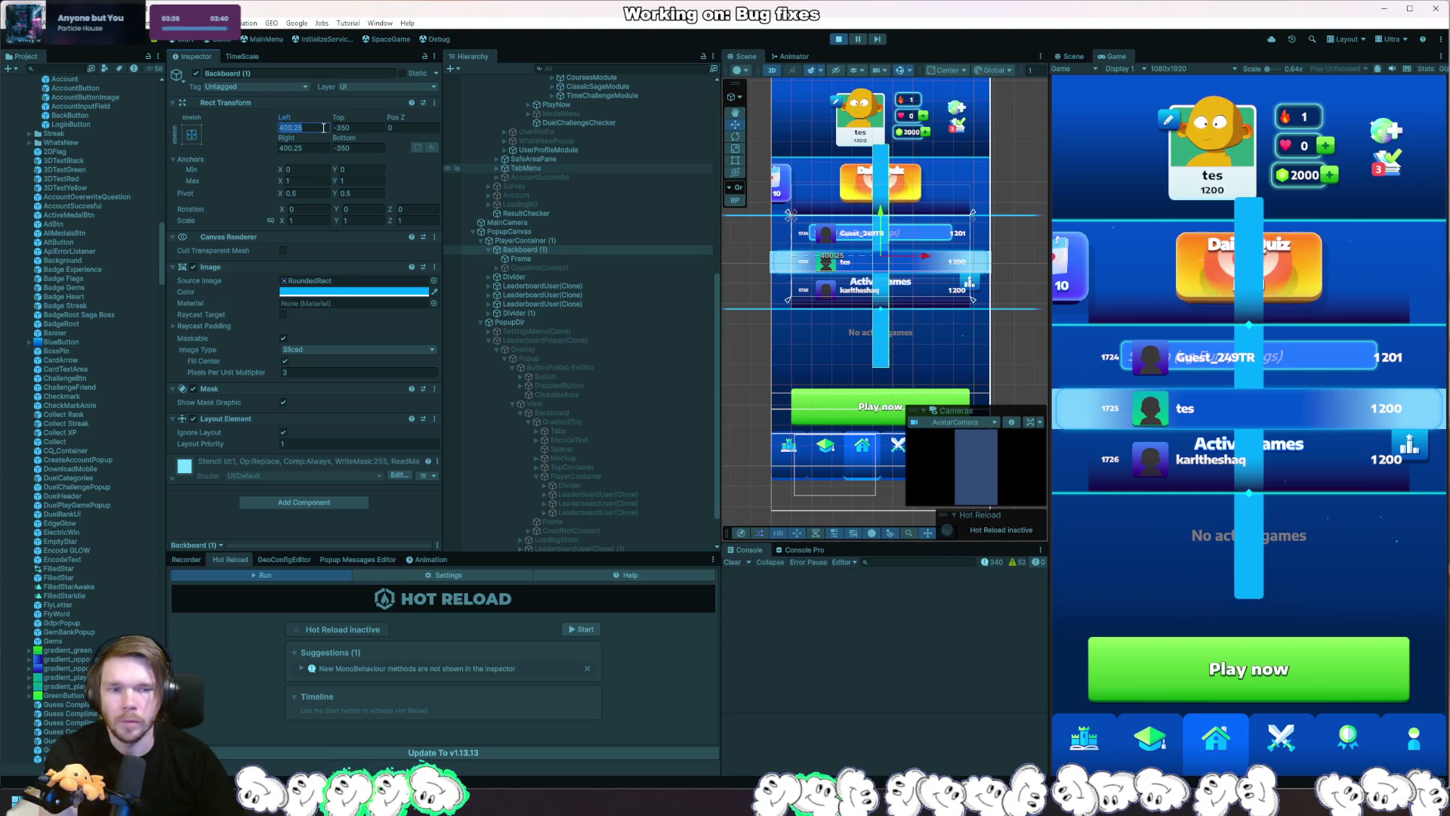
text(0)
key(Tab)
text(0)
key(Tab)
key(Tab)
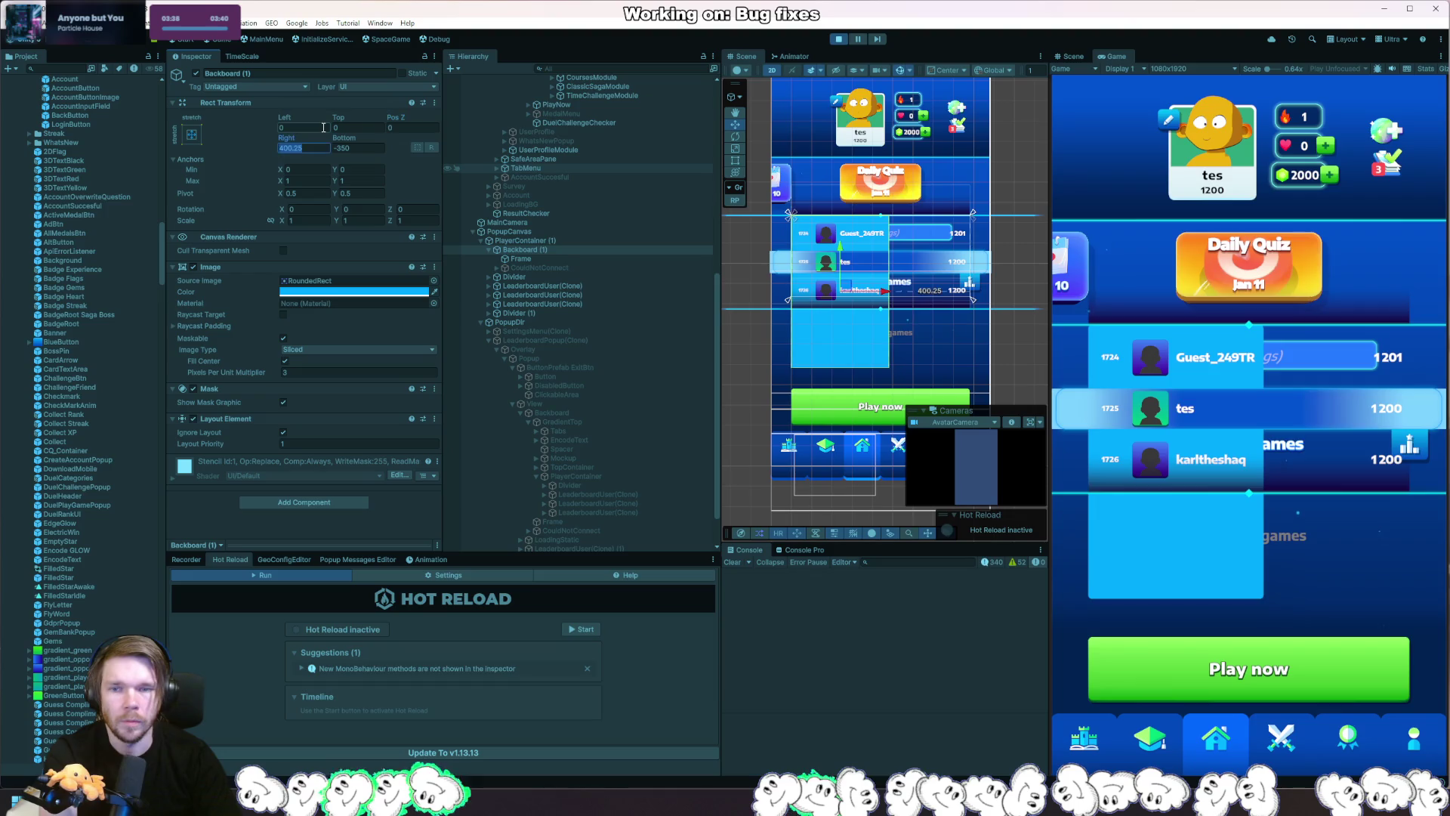
text(0)
key(Tab)
text(0)
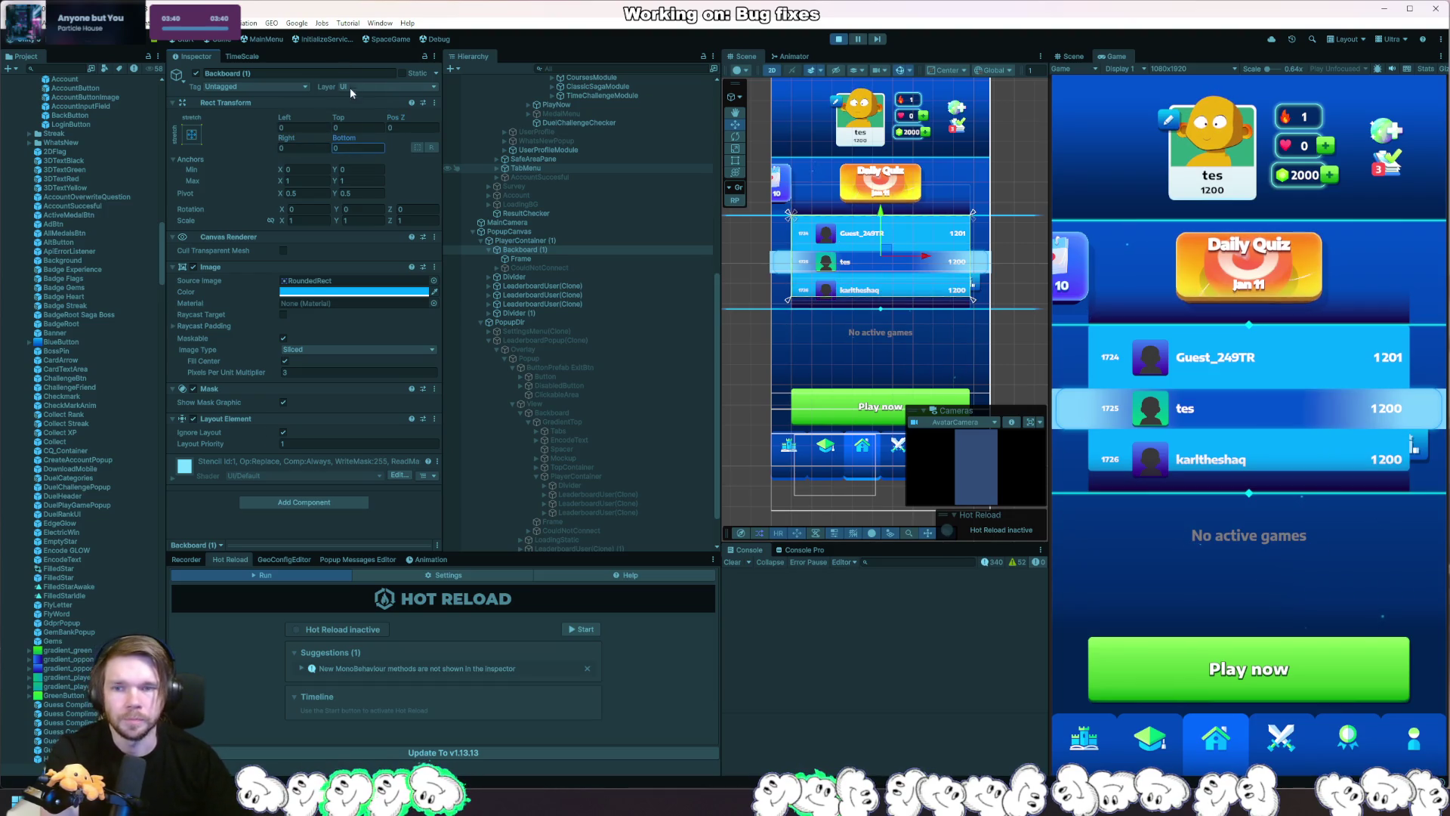
drag(350, 140, 177, 147)
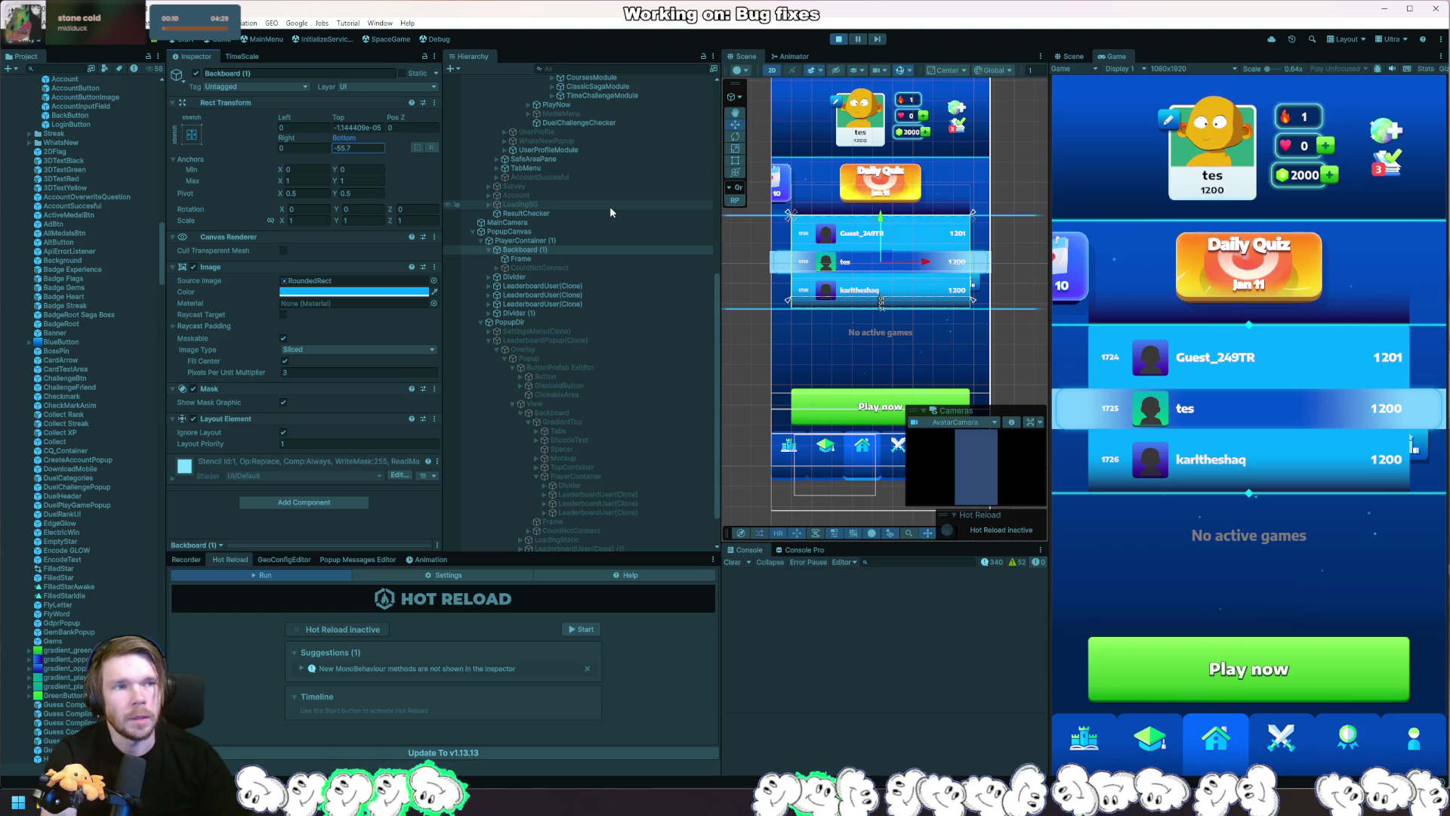
Select both dividers and set their Right offset to 0.
click(538, 277)
ctrl+click(546, 313)
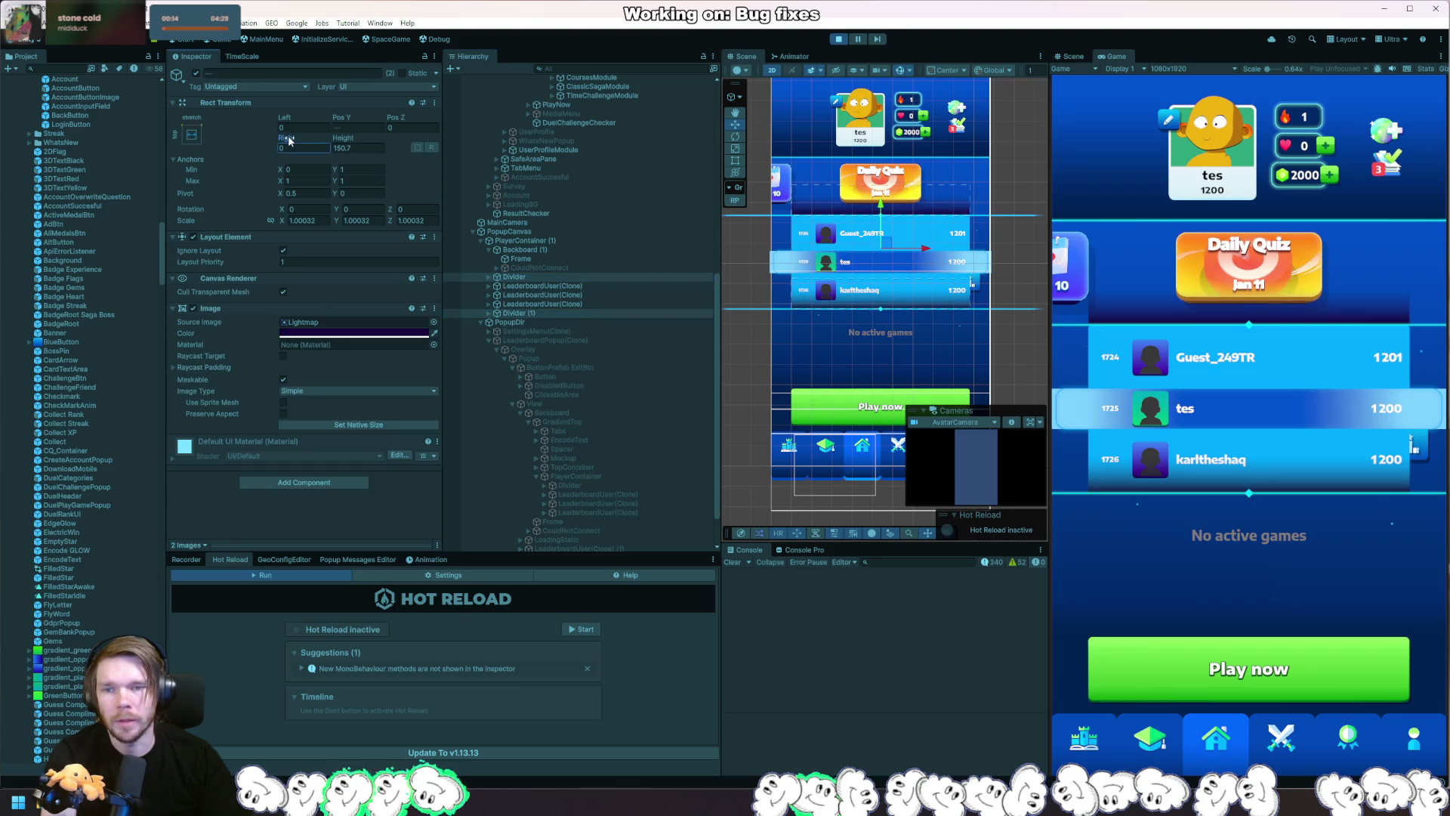
mouse_move(289, 140)
mouse_down()
mouse_move(73, 156)
mouse_move(1350, 314)
mouse_move(383, 285)
mouse_up()
text(0)
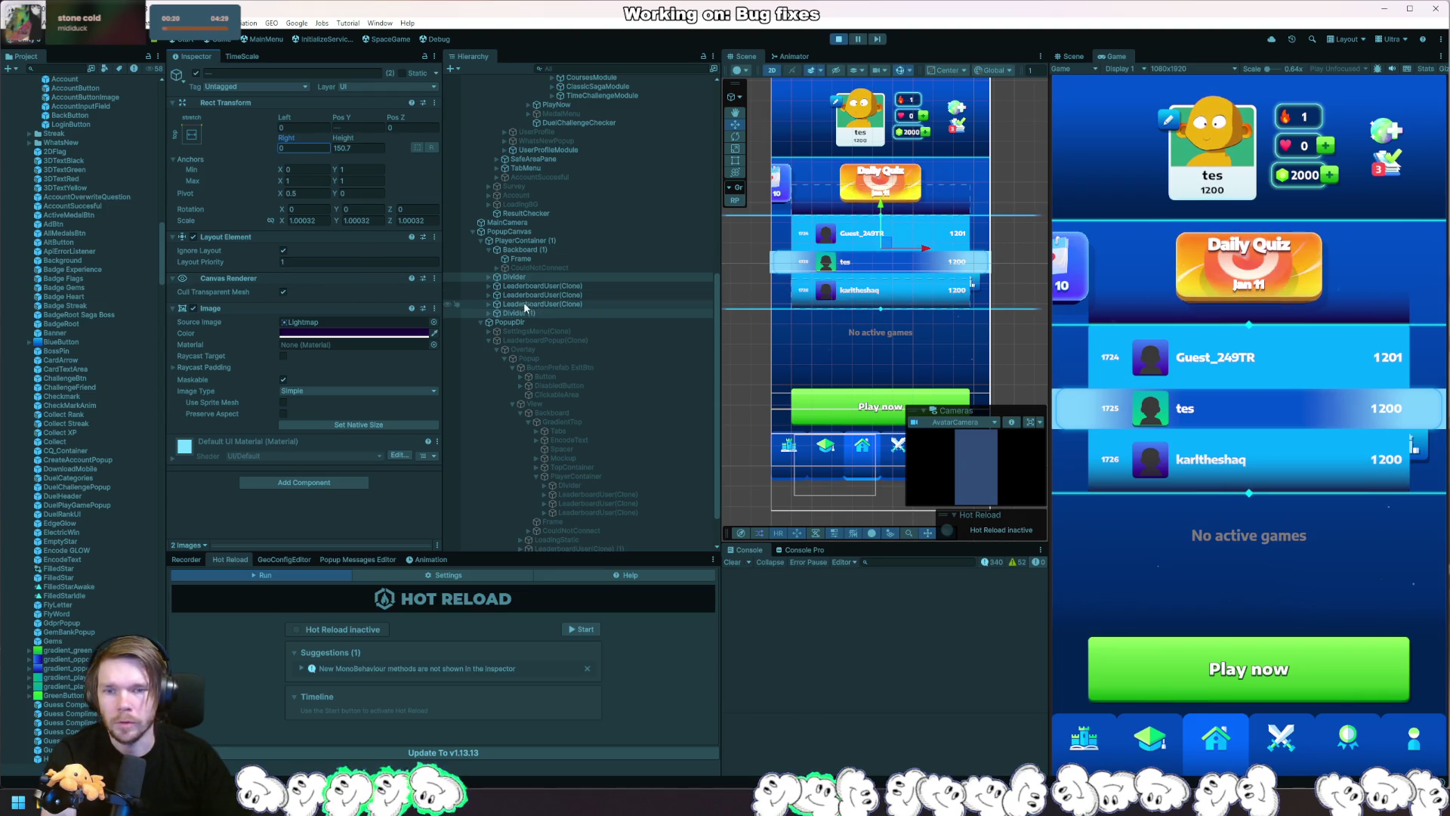
Select the Line objects inside both dividers' SectionLine children.
click(489, 314)
click(490, 322)
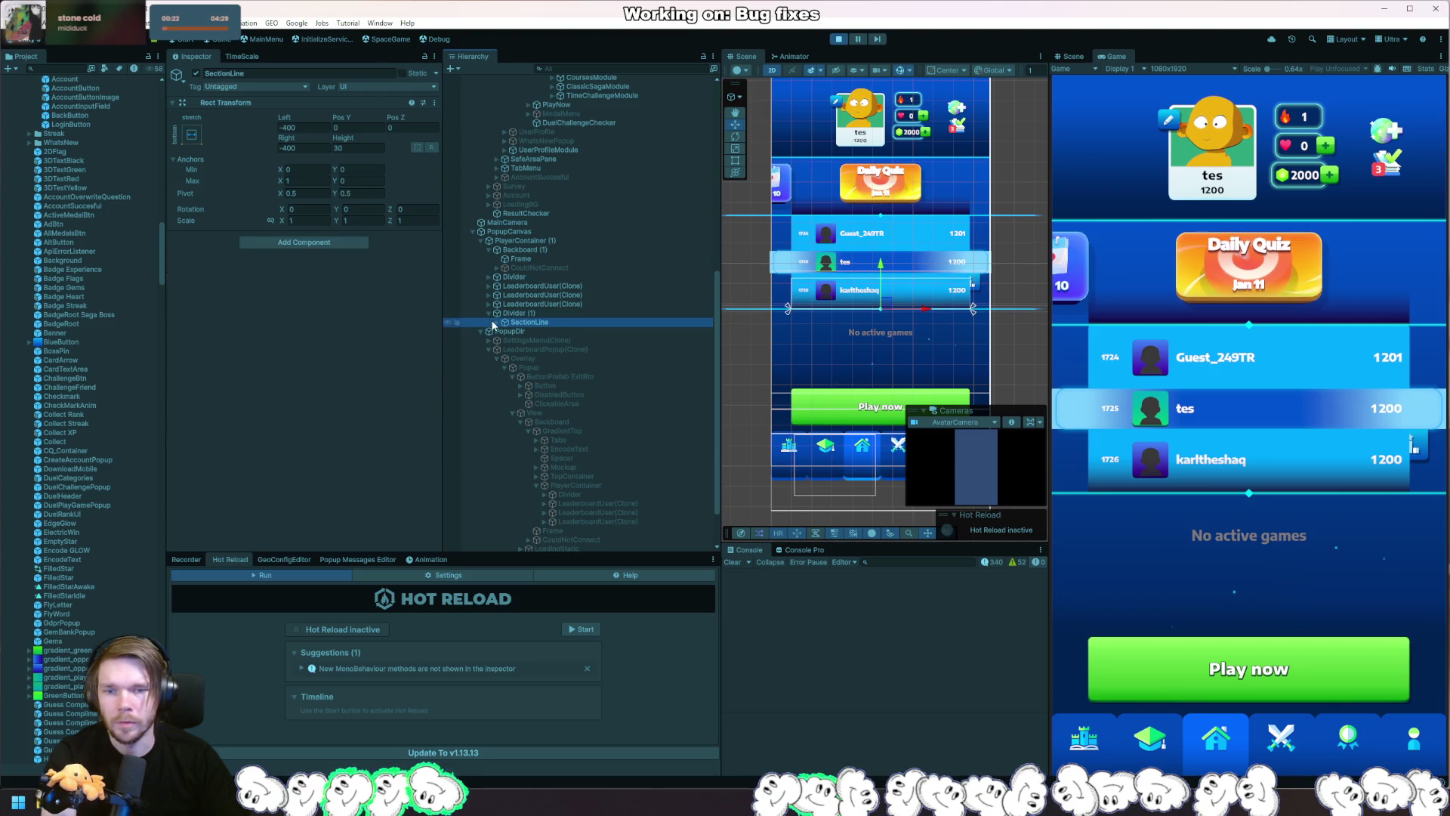
click(498, 322)
click(536, 333)
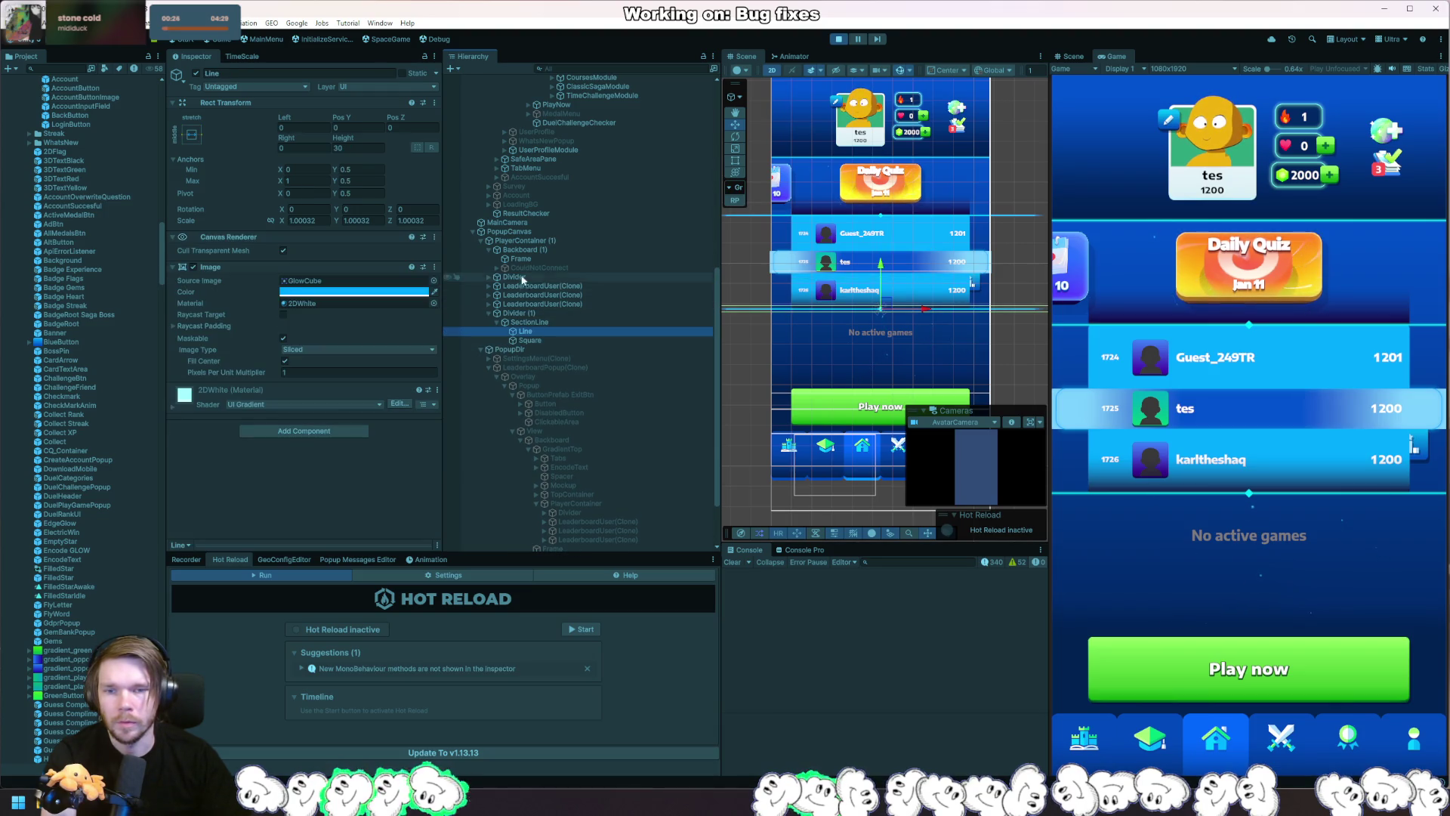
click(489, 277)
click(499, 287)
click(521, 294)
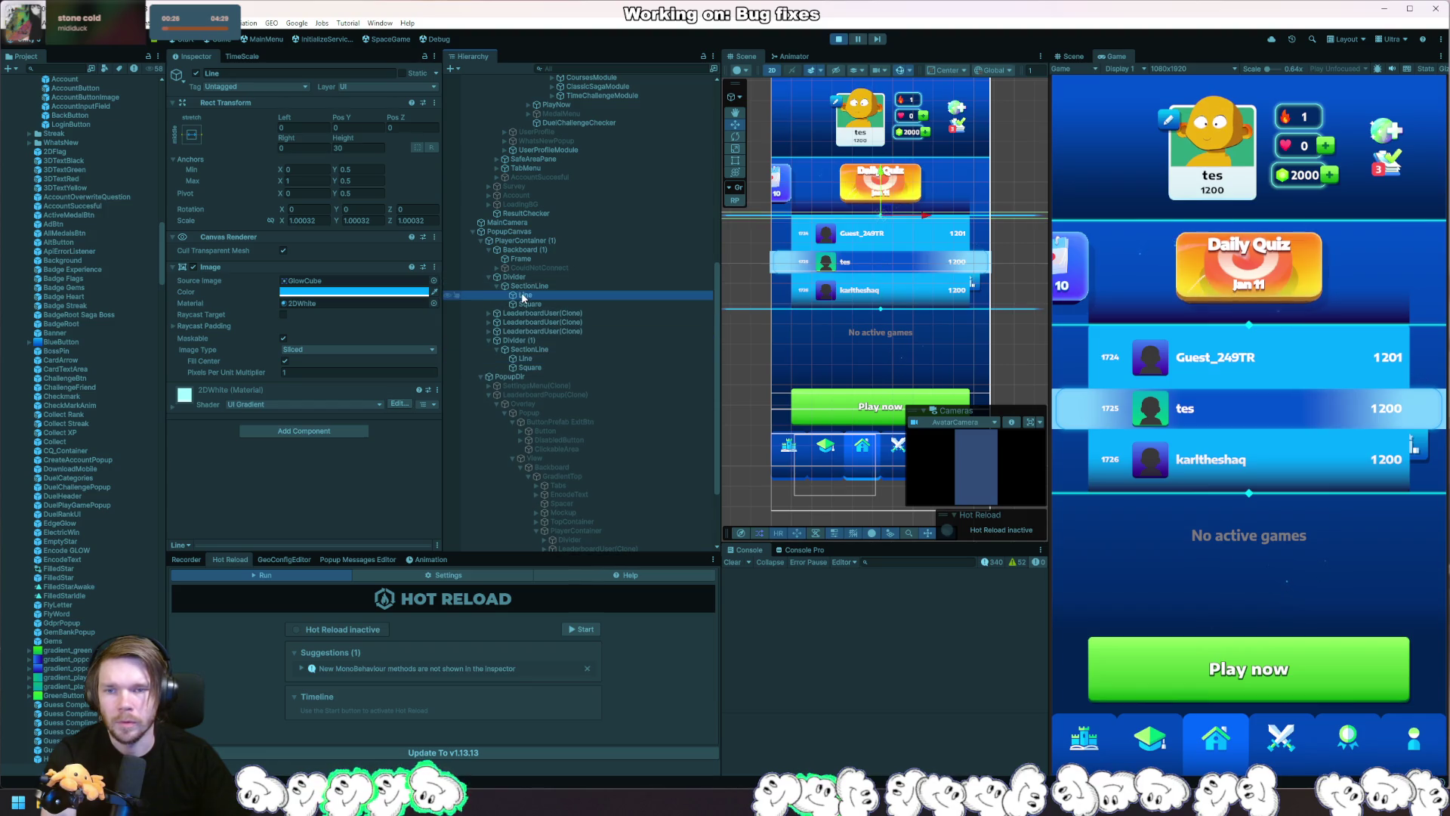
ctrl+click(547, 358)
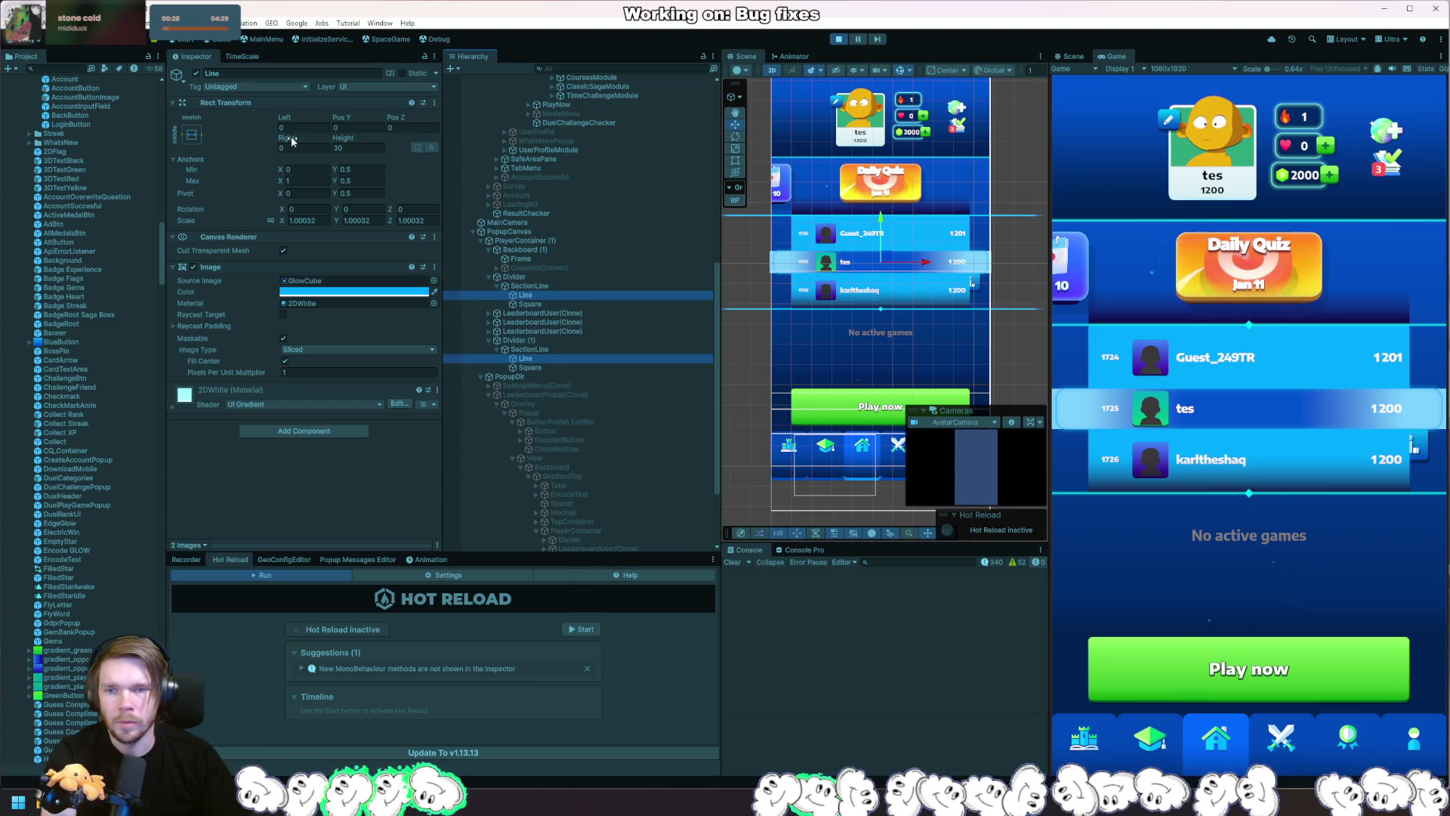
Inset both Lines to about 317 Left and 320 Right.
drag(293, 141, 1447, 283)
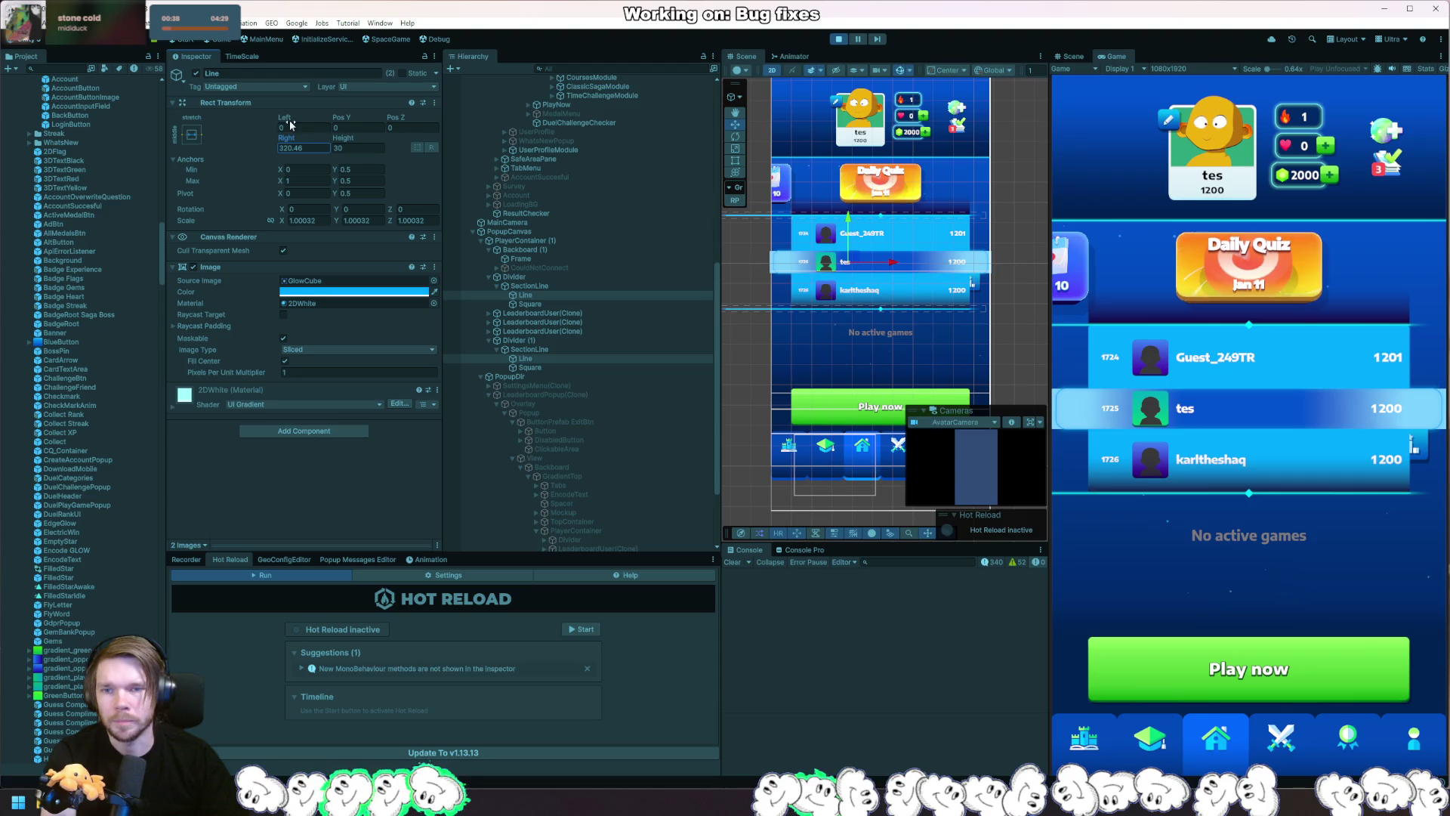
drag(290, 125, 324, 125)
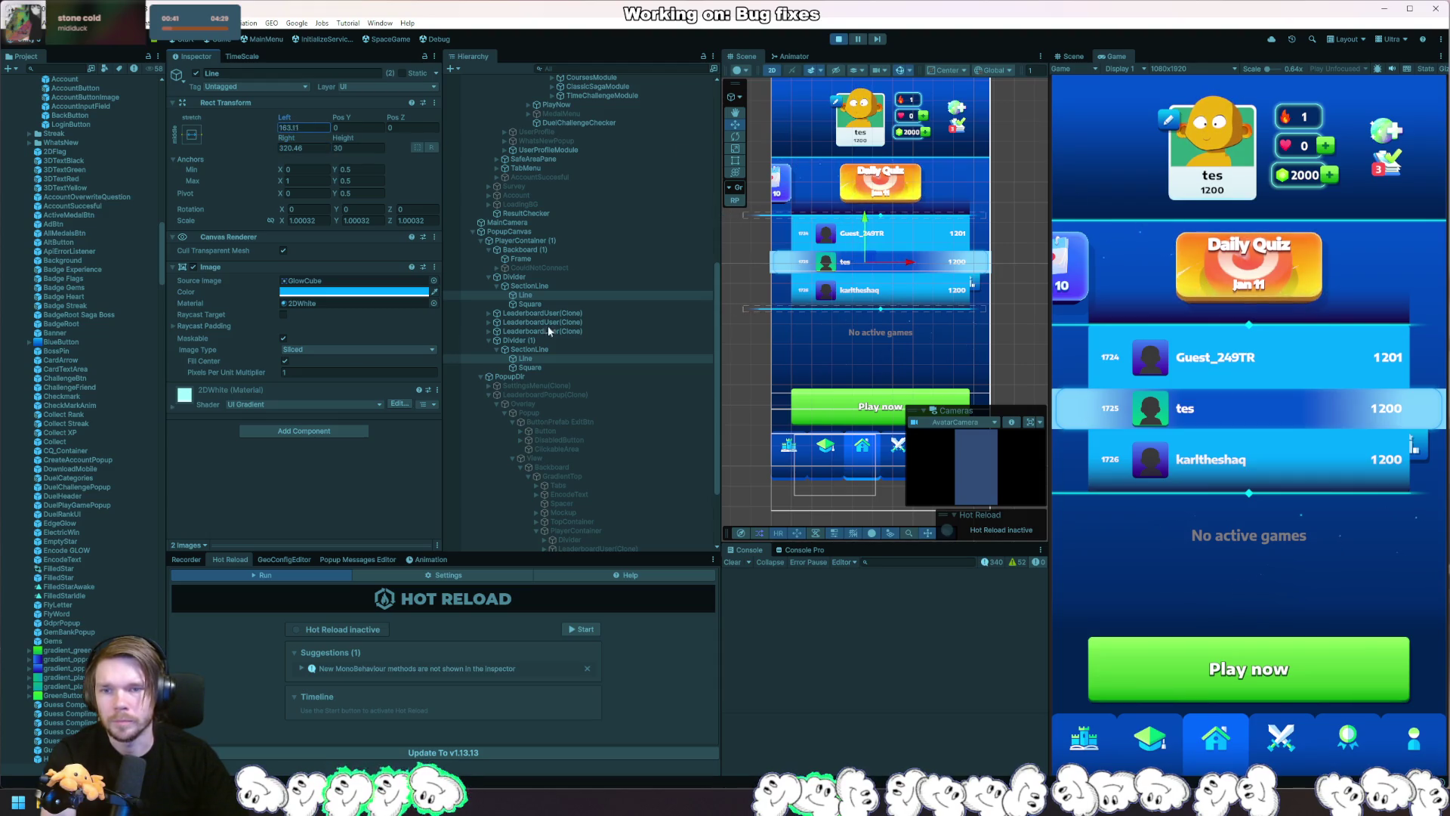
mouse_move(547, 325)
mouse_down()
mouse_move(746, 466)
mouse_move(763, 464)
mouse_move(713, 468)
mouse_up()
mouse_move(539, 484)
mouse_down()
mouse_move(886, 572)
mouse_move(758, 408)
mouse_move(694, 456)
mouse_up()
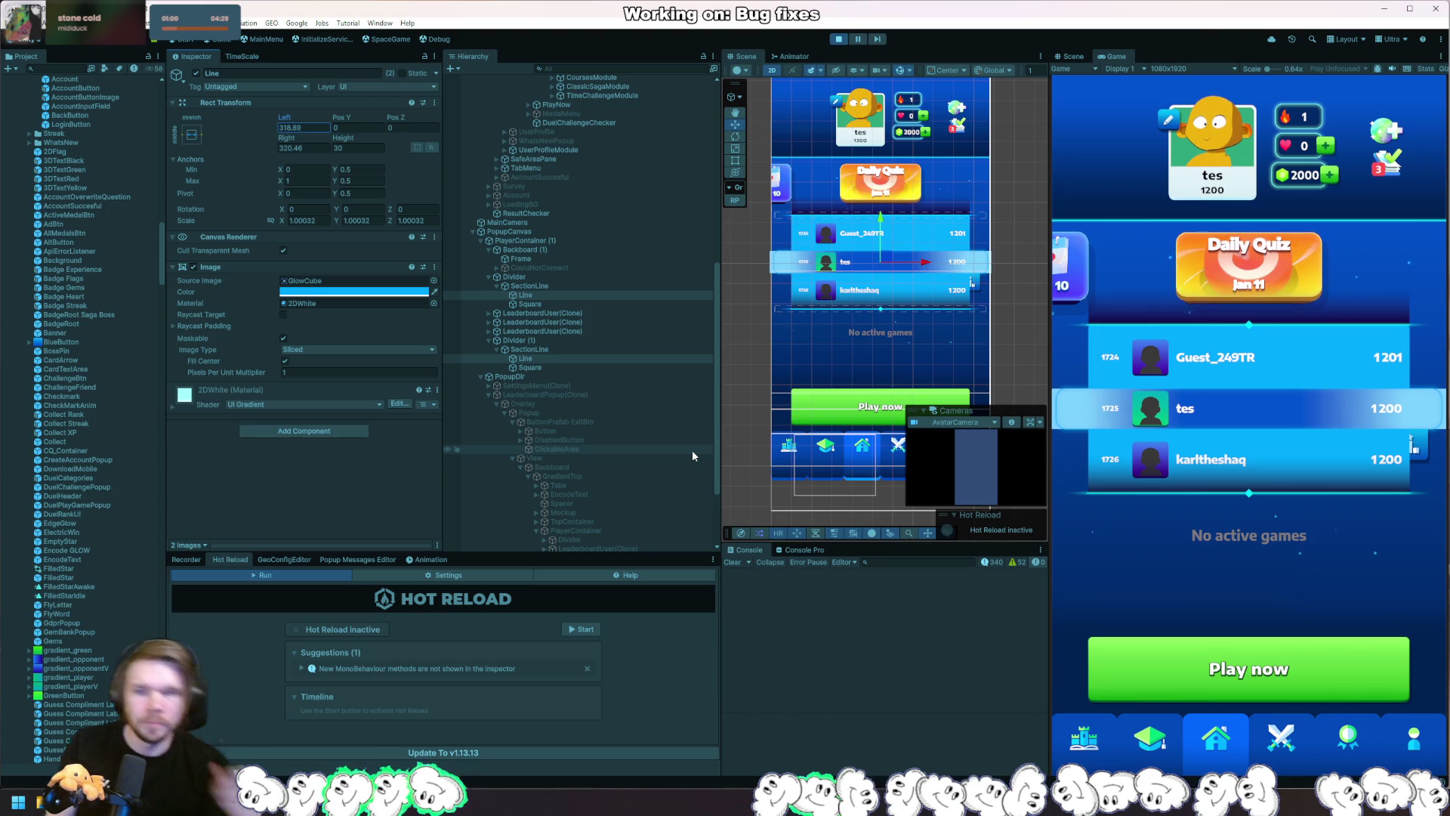
click(615, 340)
click(618, 313)
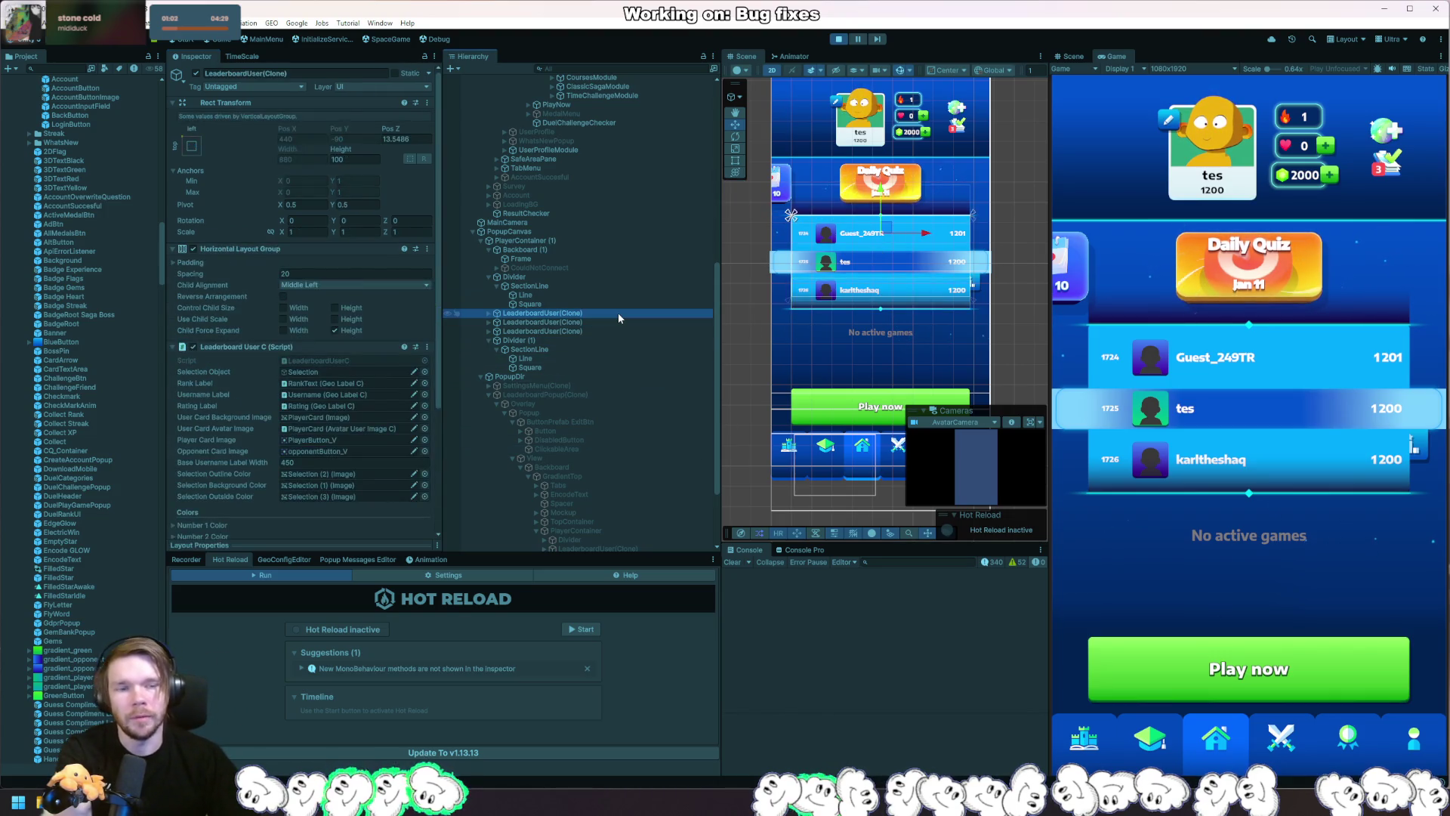
Duplicate the leaderboard rows to fill the list with more entries.
key(ctrl+d)
key(ctrl+d)
key(ctrl+d)
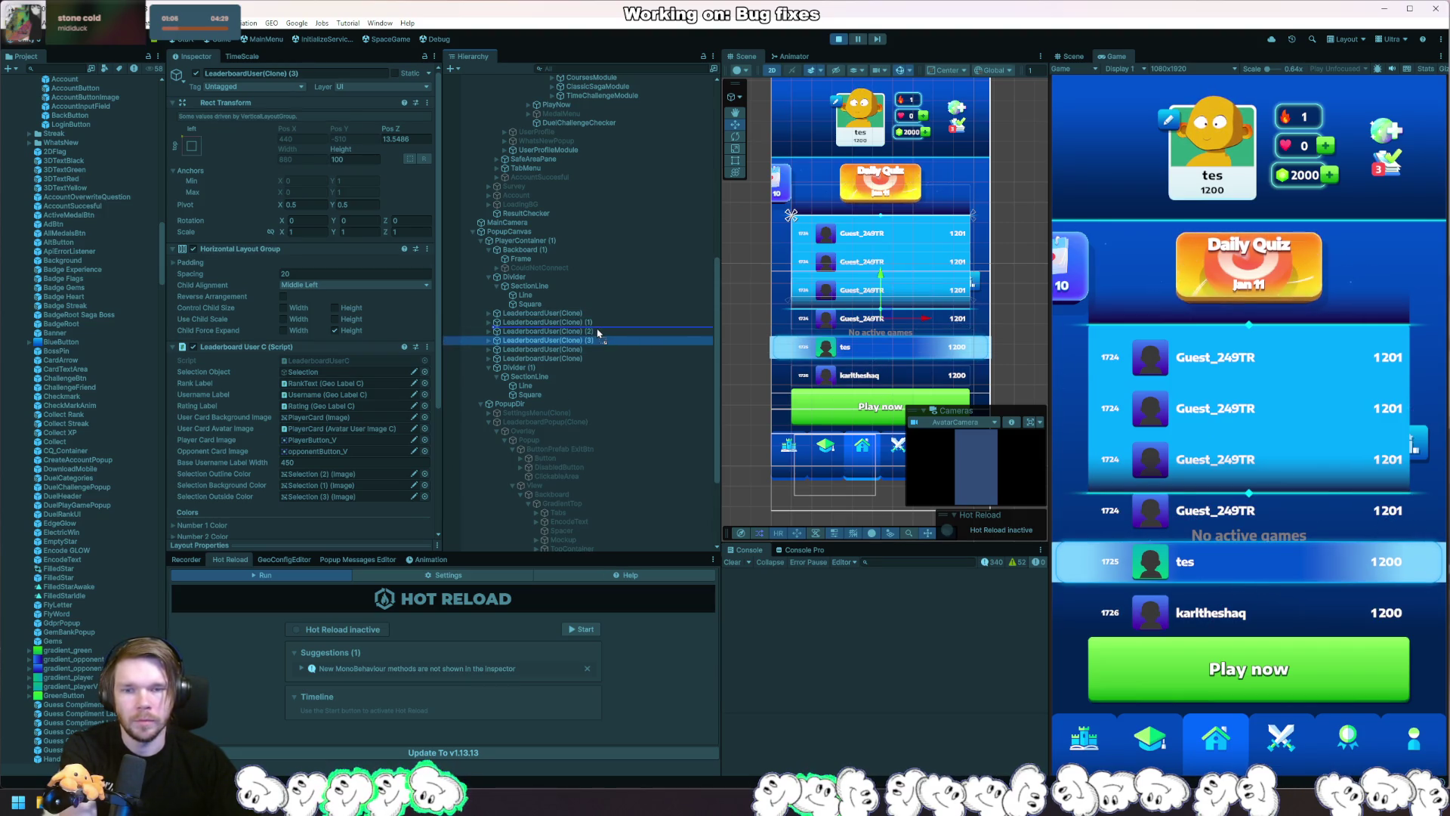
click(605, 319)
click(606, 314)
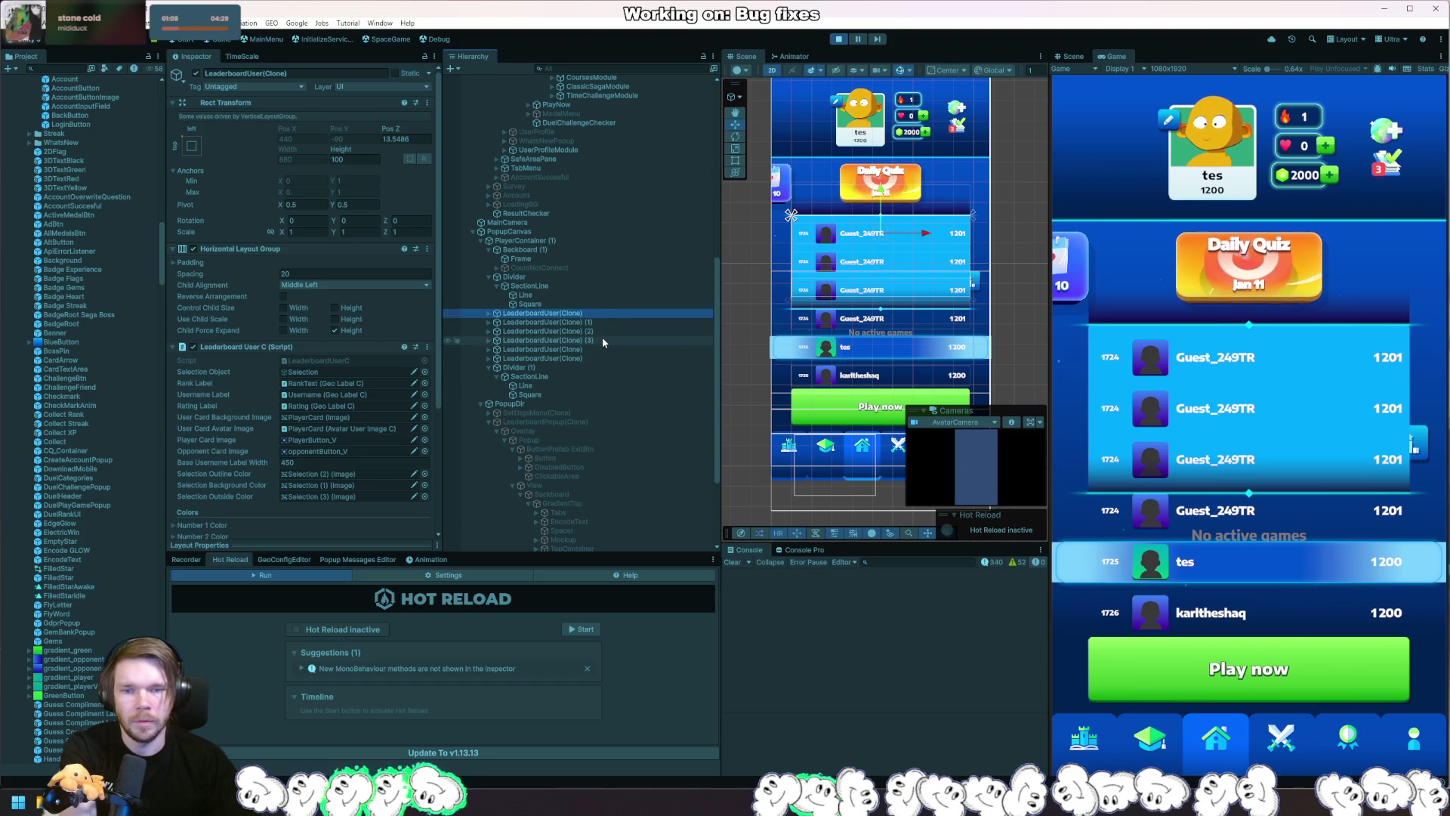
shift+click(601, 337)
click(886, 214)
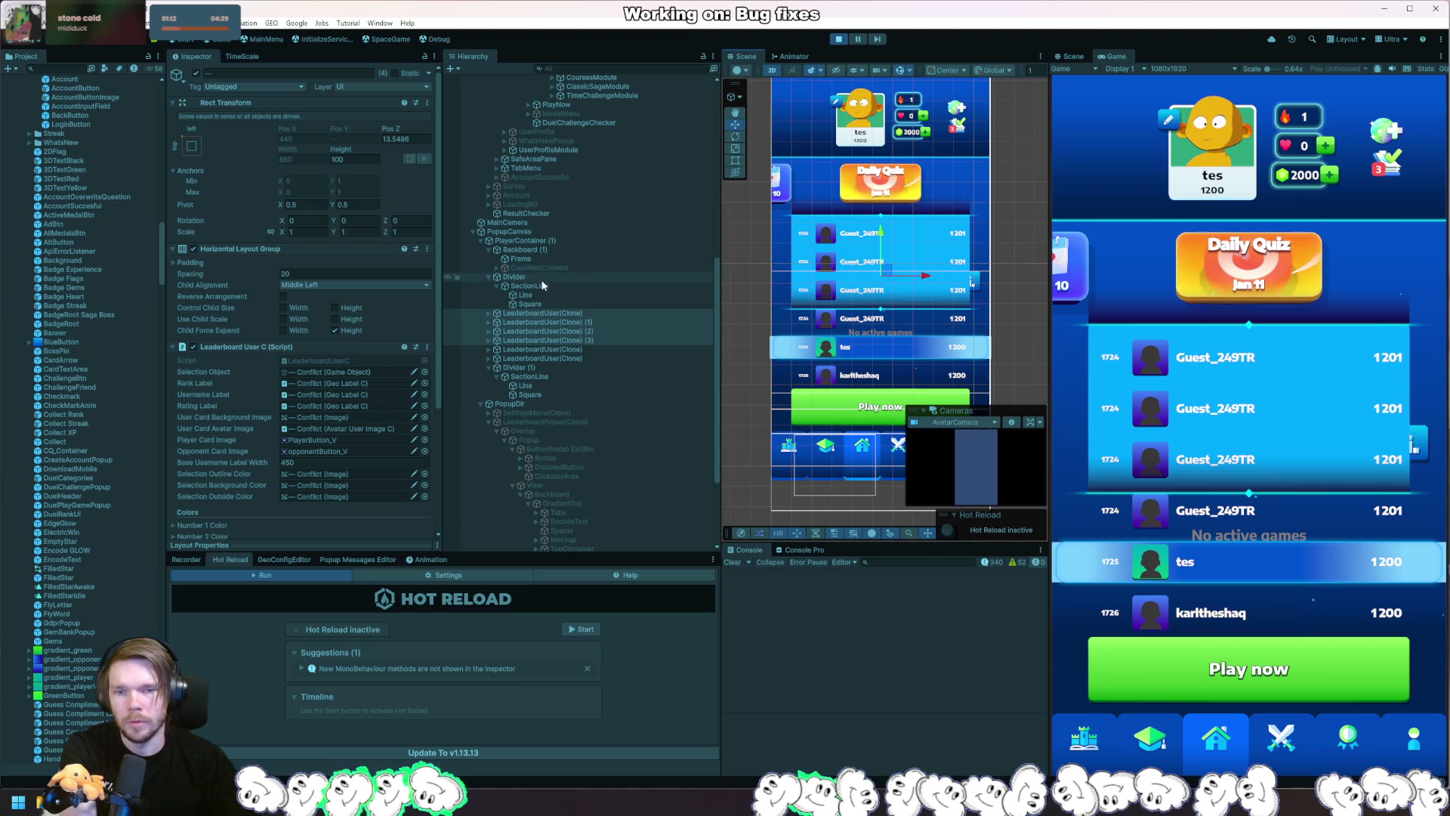
Pull the leaderboard list up with a negative top padding on PlayerContainer (1).
click(556, 241)
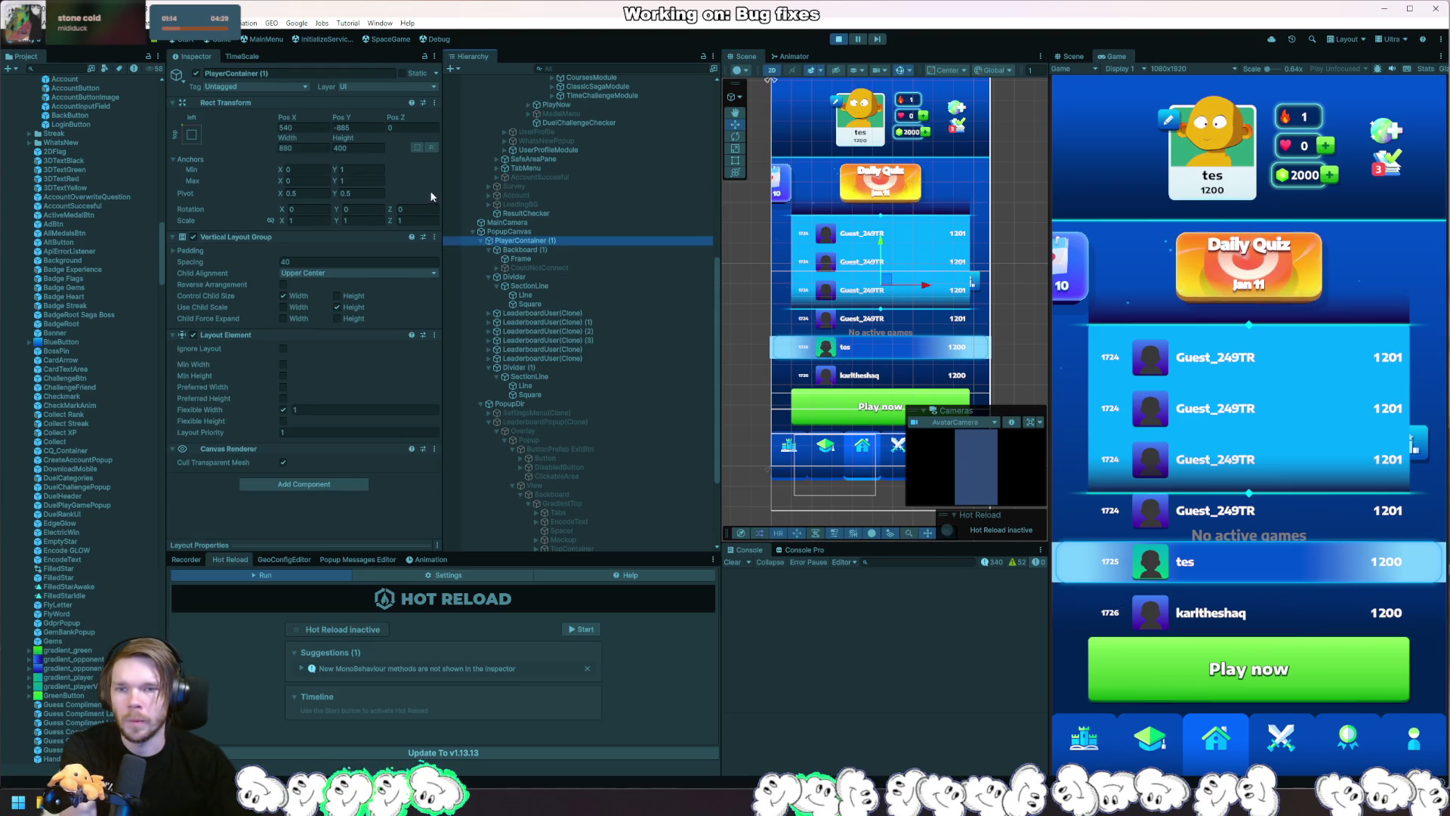
click(191, 250)
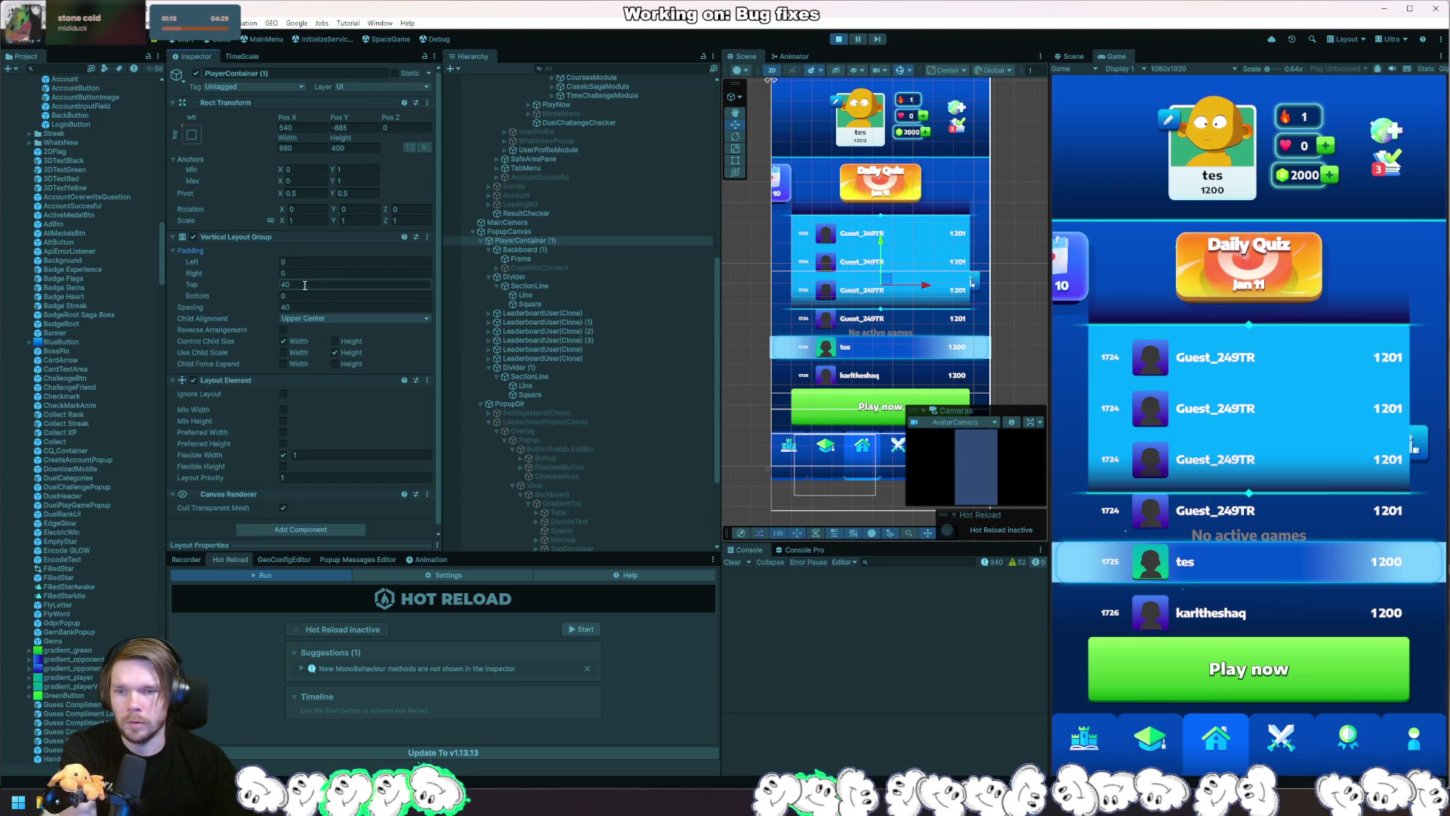
drag(274, 284, 36, 323)
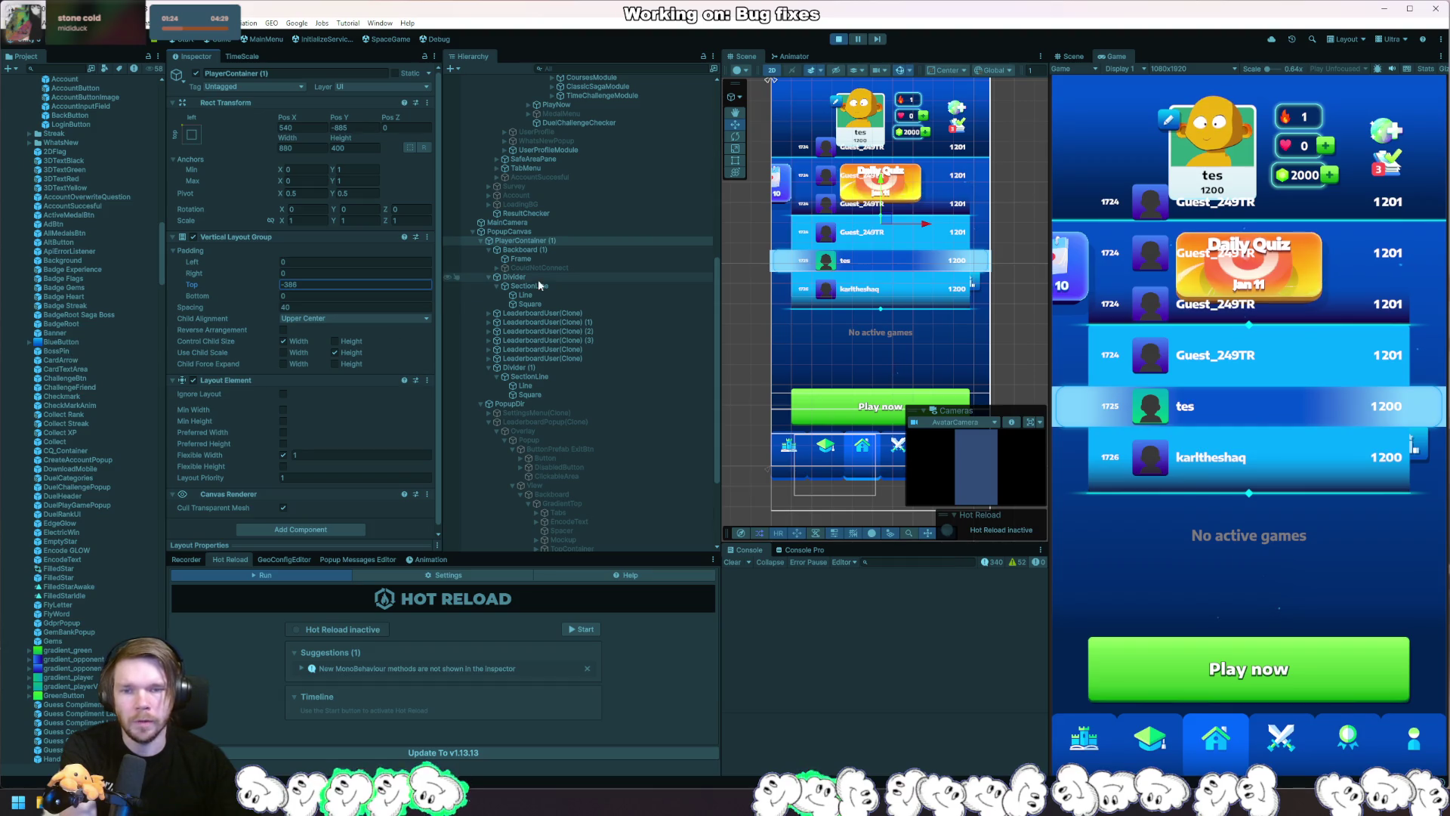
click(539, 242)
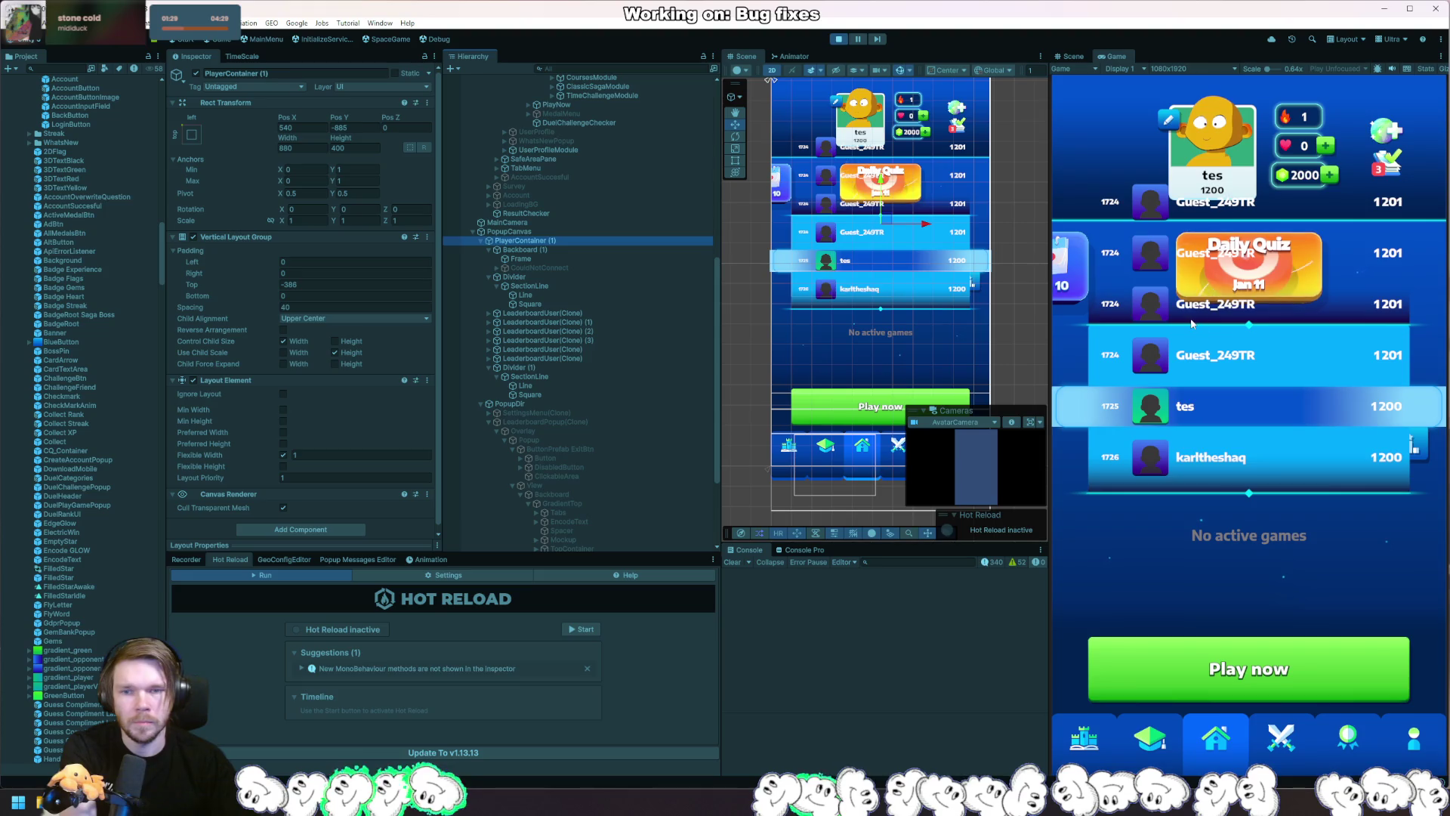
drag(337, 118, 195, 155)
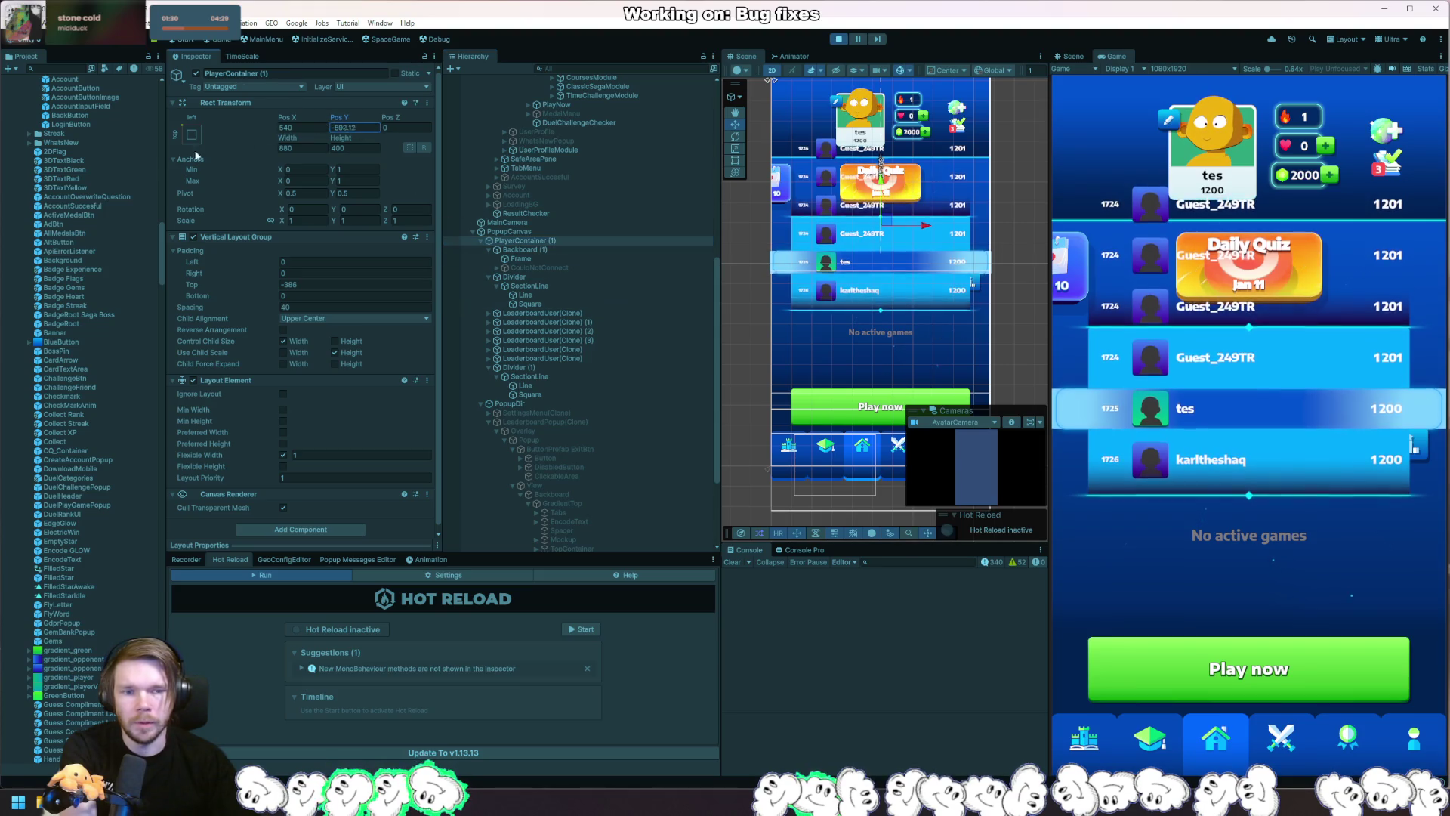
key(ctrl+z)
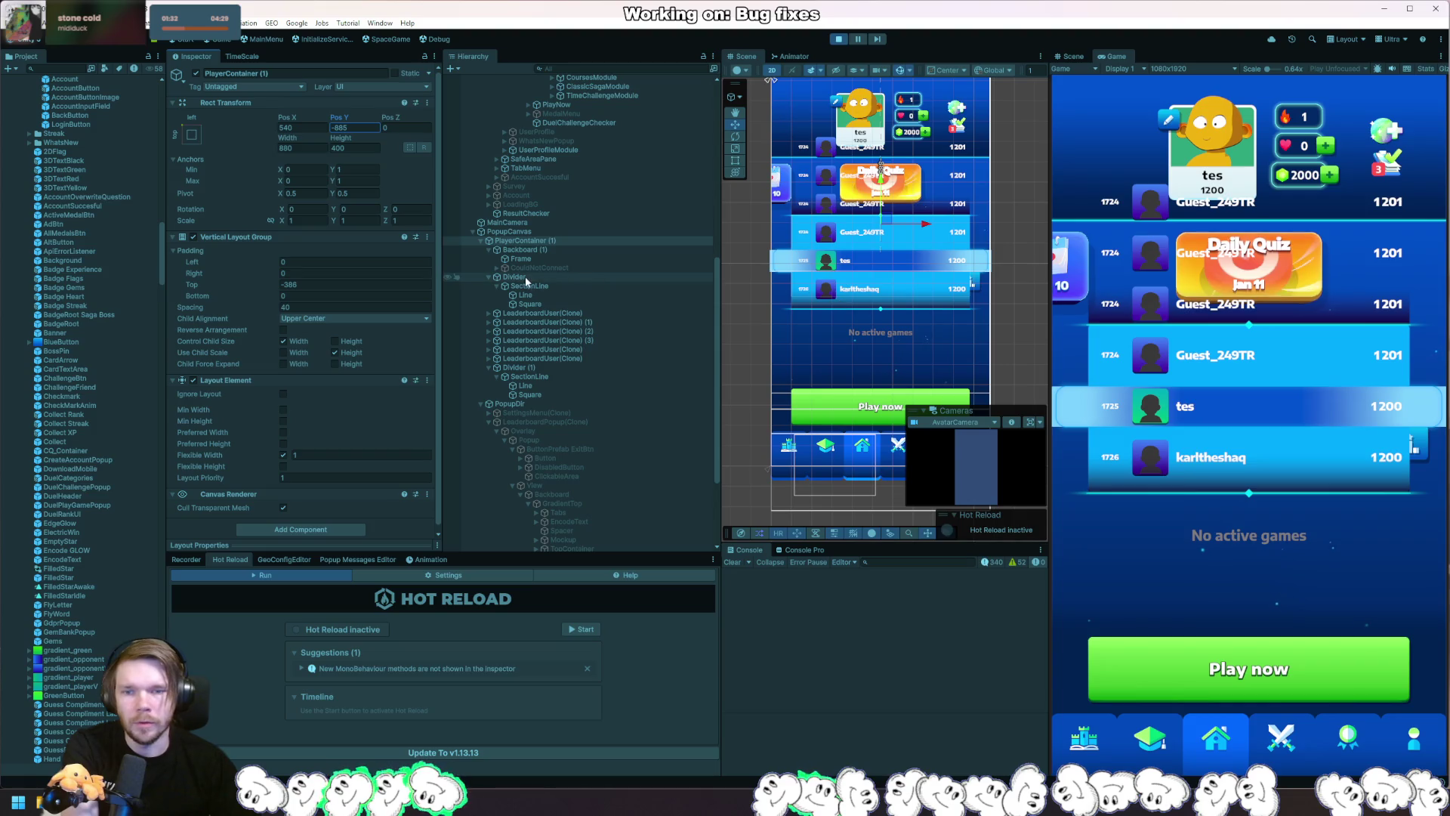
Lower the list slightly, settling the container's top padding at -388.
click(488, 276)
click(529, 286)
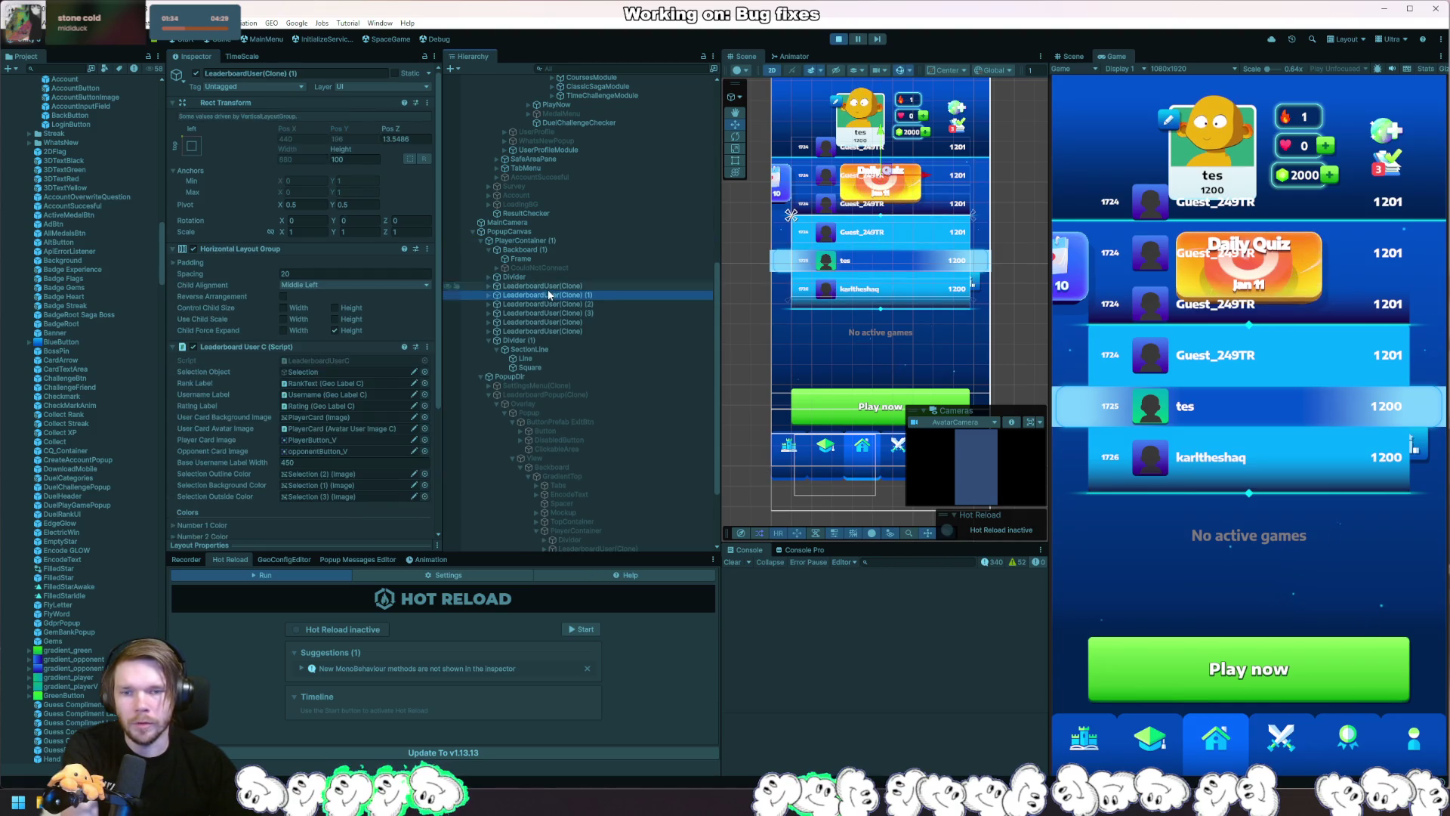
shift+click(563, 331)
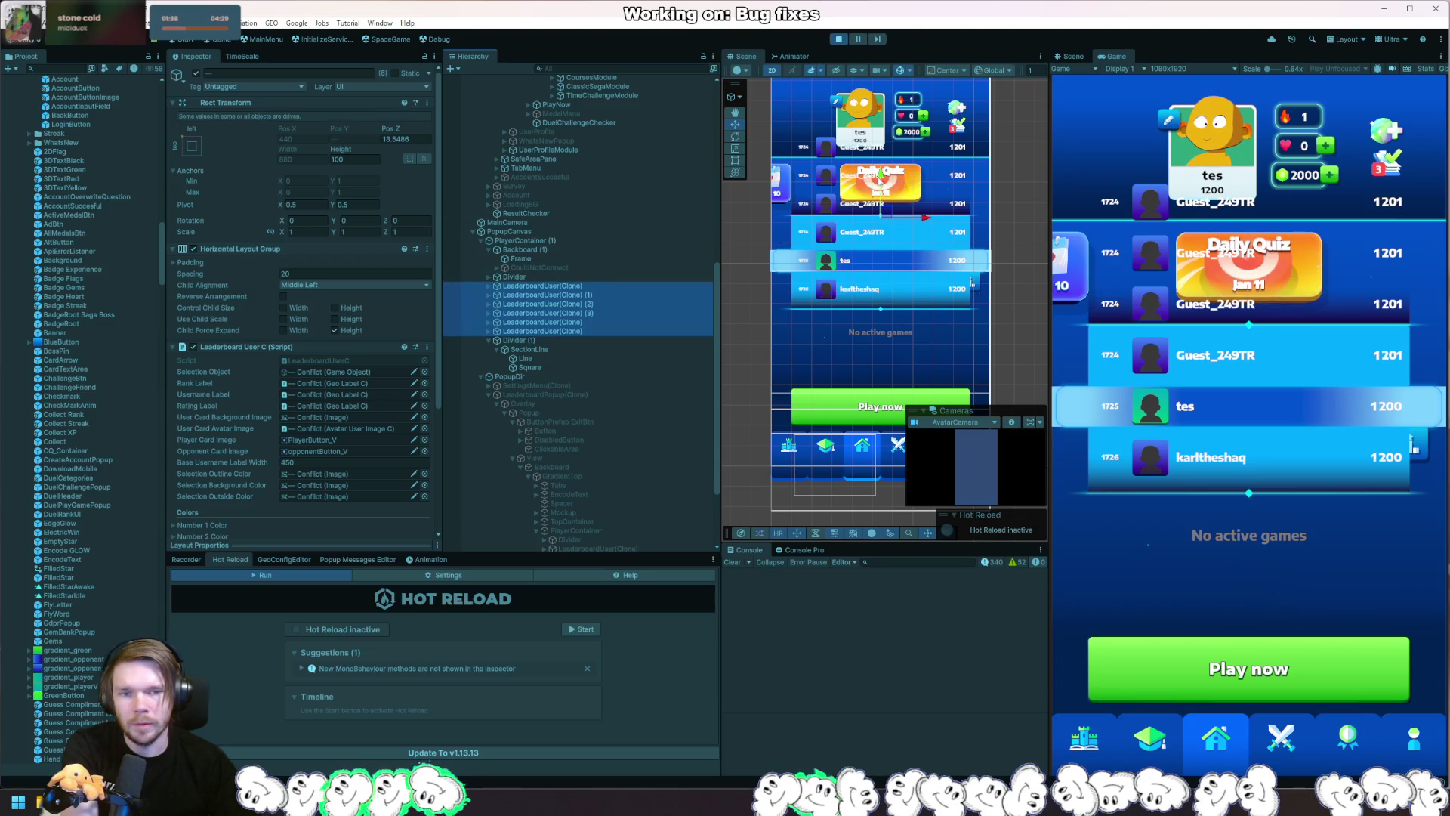
click(883, 229)
click(567, 240)
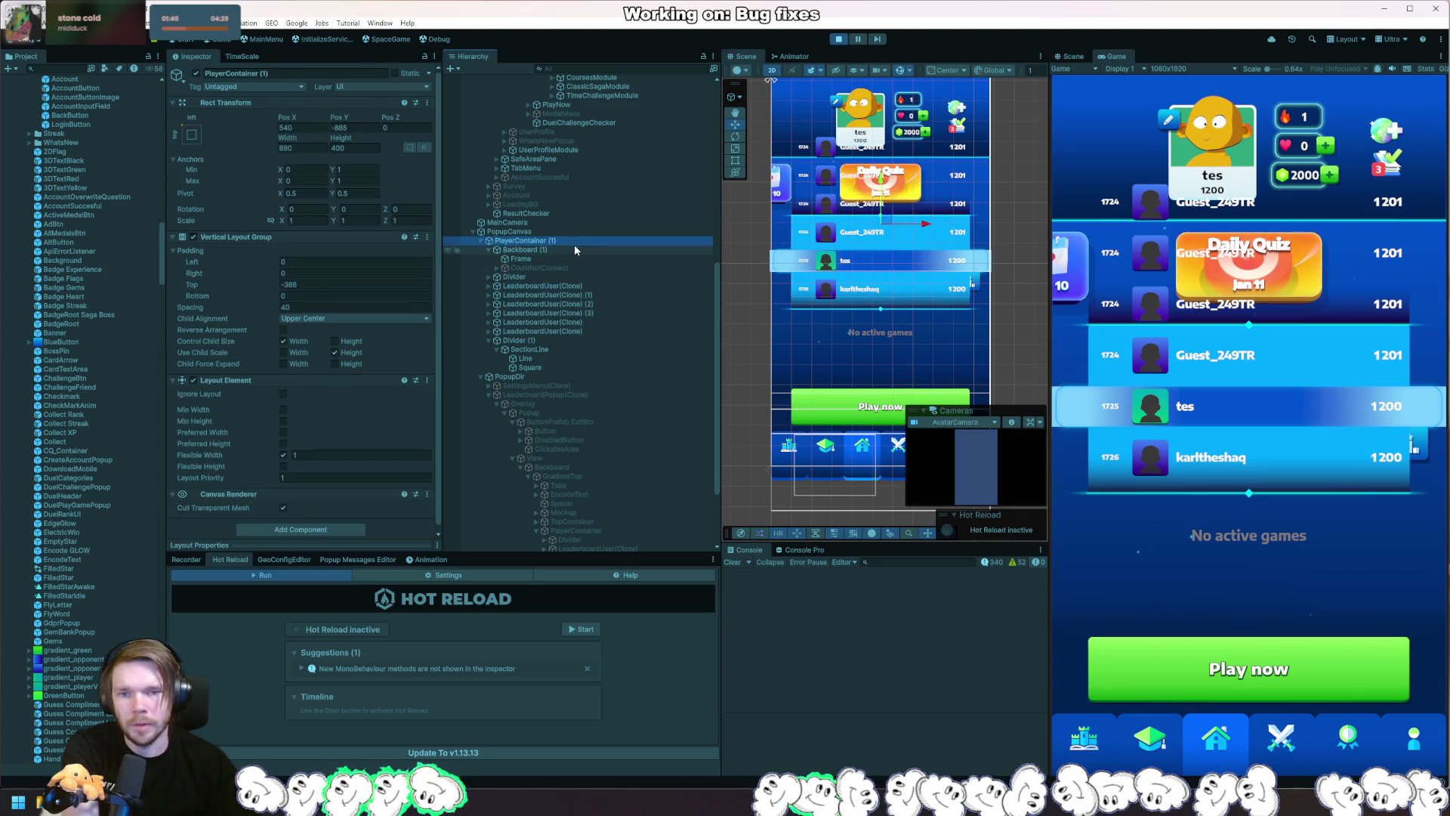
click(233, 282)
mouse_move(233, 282)
mouse_down()
mouse_move(499, 302)
mouse_move(232, 294)
mouse_up()
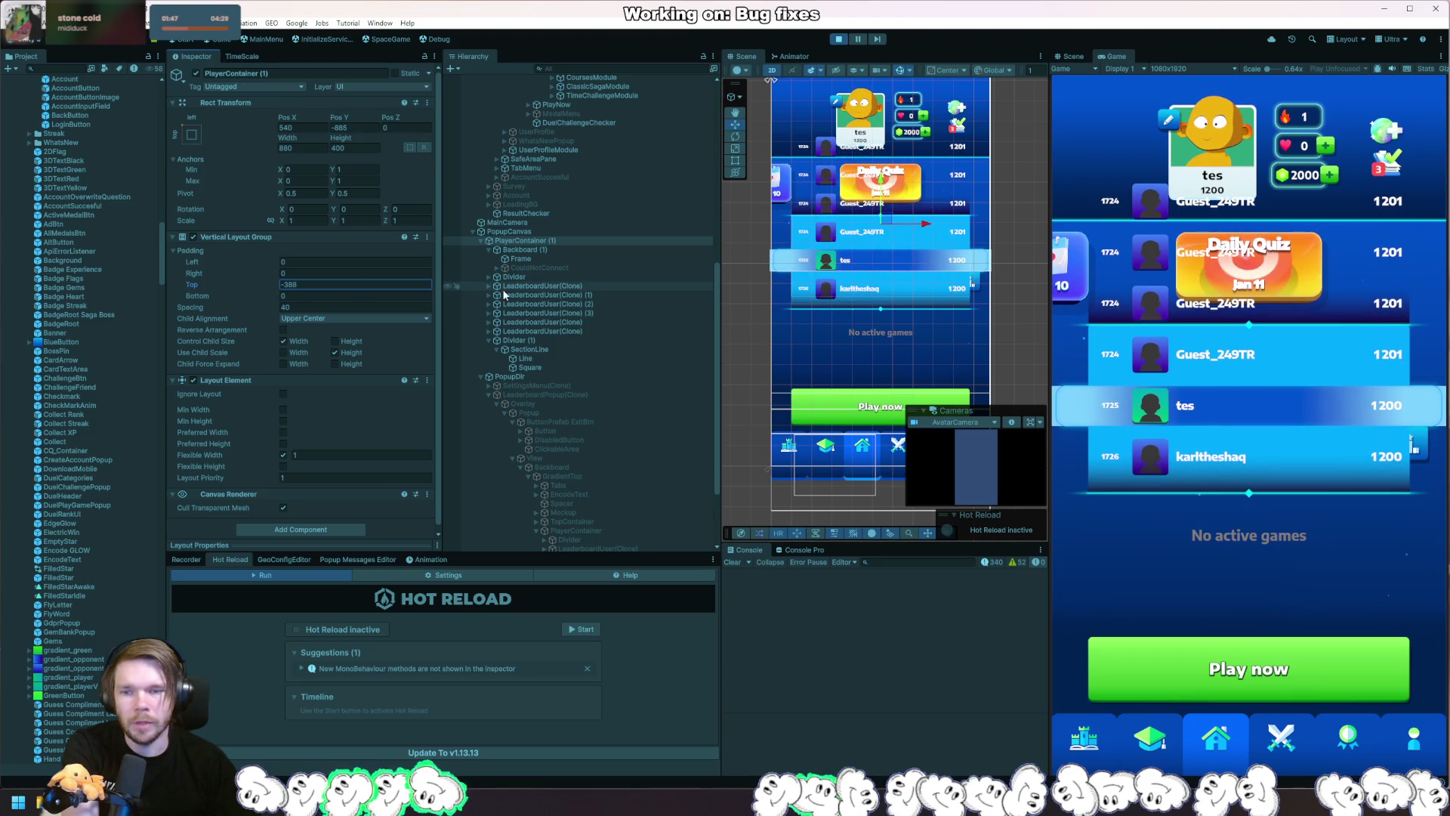
click(319, 532)
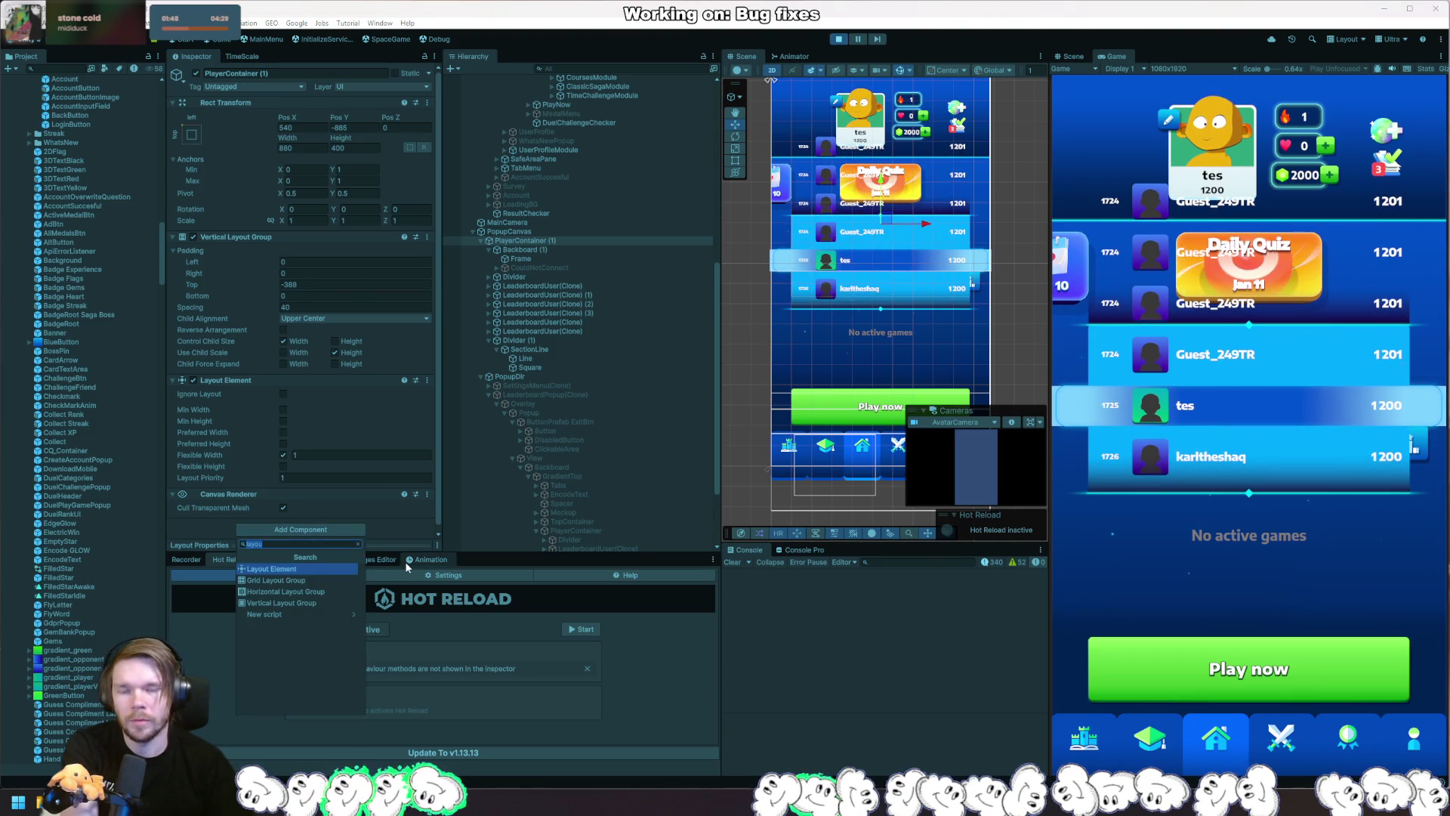
Add a Rect Mask 2D, set Height about 436 and Pos Y about -905, and retune padding.
text(mask)
key(Down)
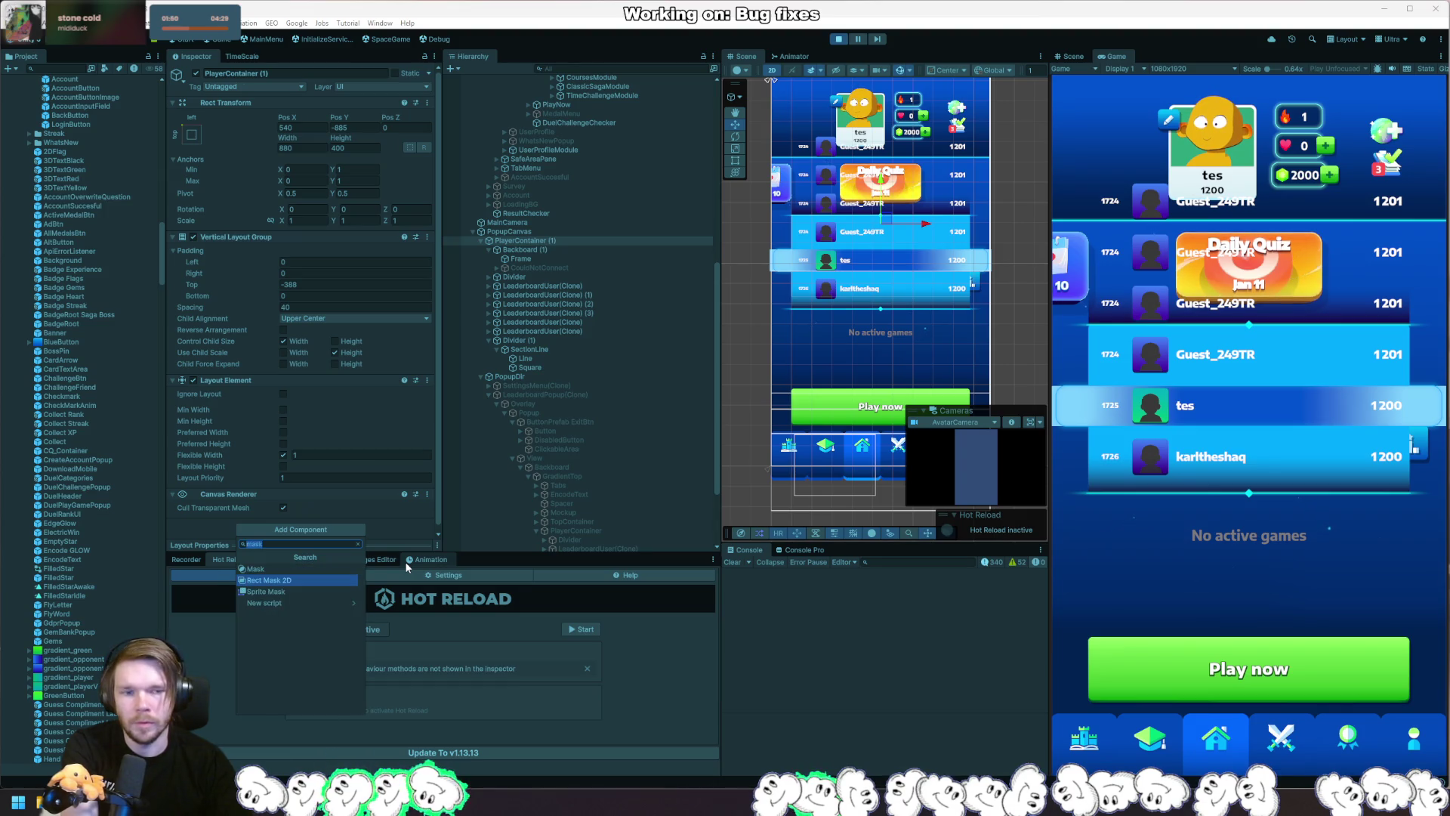
key(Return)
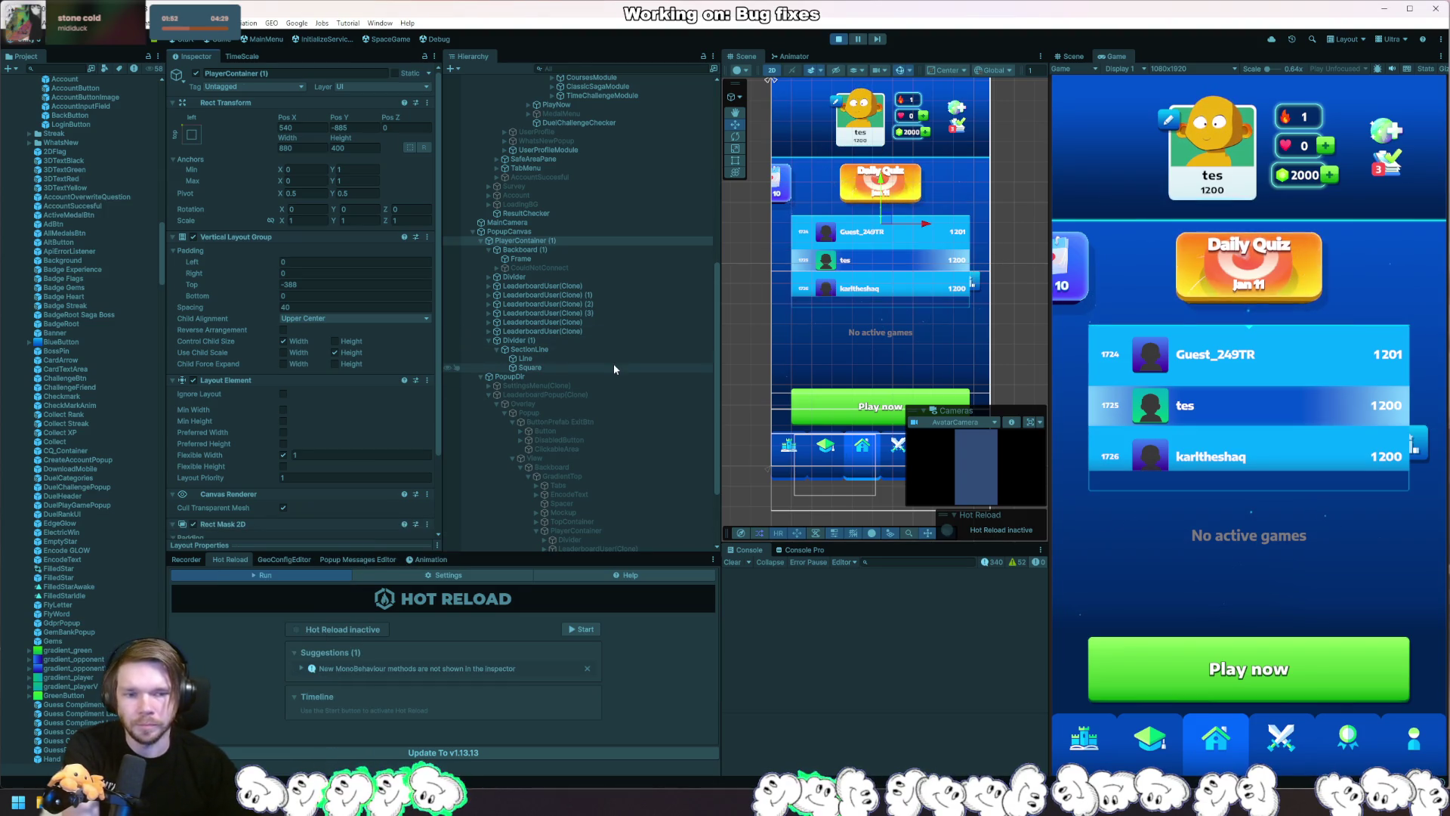
drag(347, 136, 455, 142)
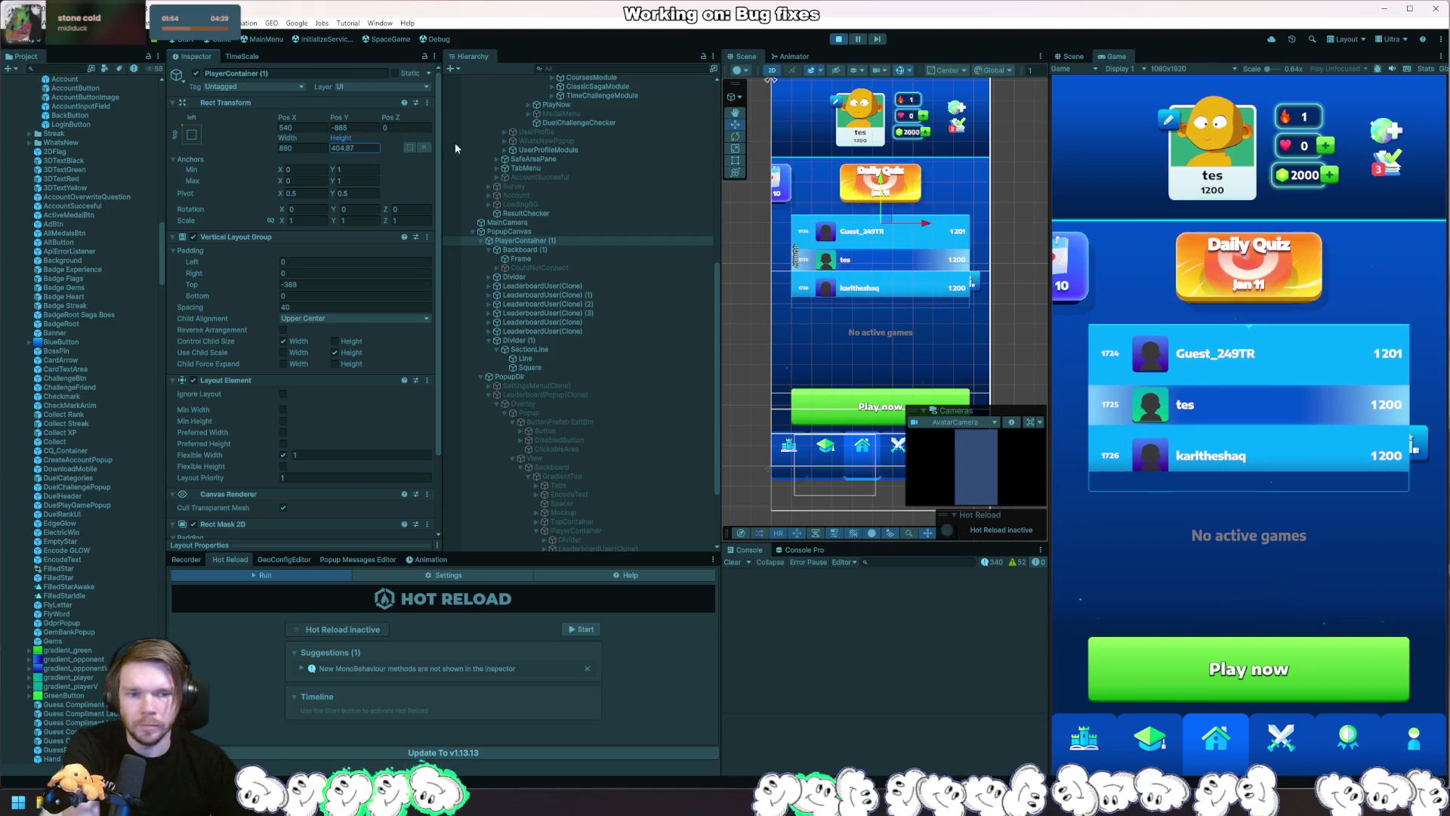
drag(941, 215, 845, 203)
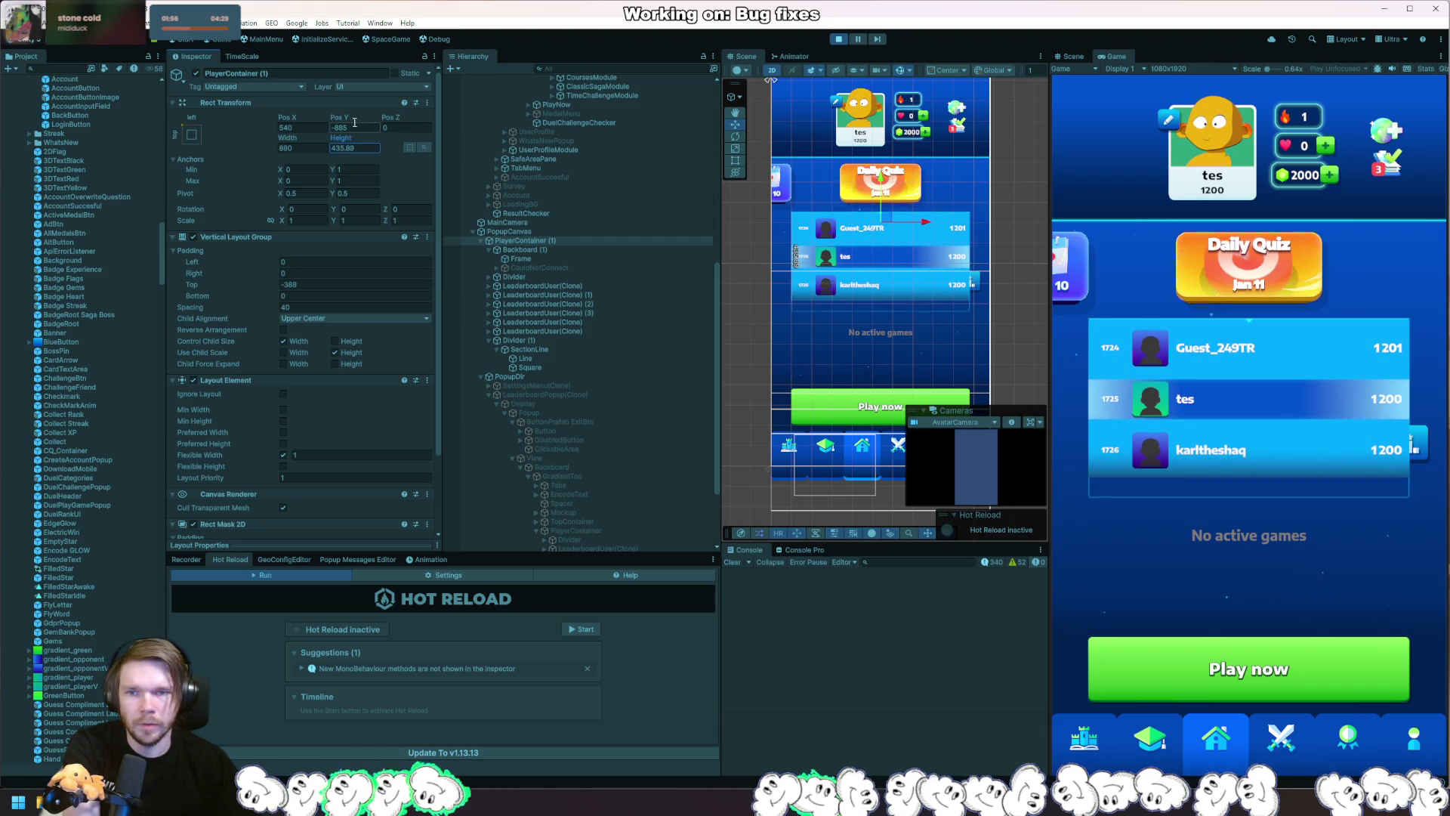
drag(354, 122, 330, 121)
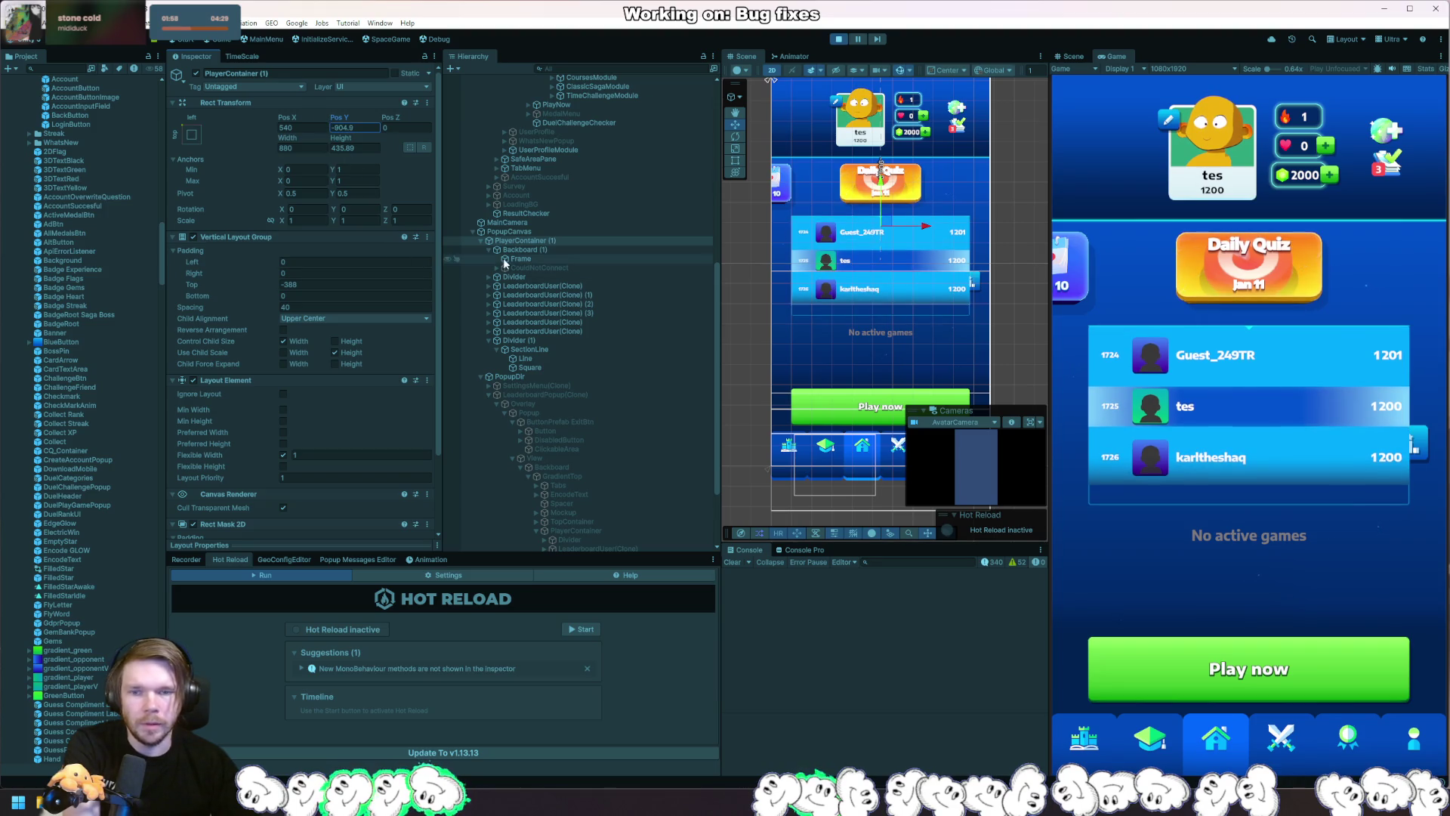
mouse_move(242, 287)
mouse_down()
mouse_move(213, 285)
mouse_move(536, 290)
mouse_move(210, 301)
mouse_up()
Duplicate the last LeaderboardUser row and tick Ignore Layout on the copy.
click(596, 323)
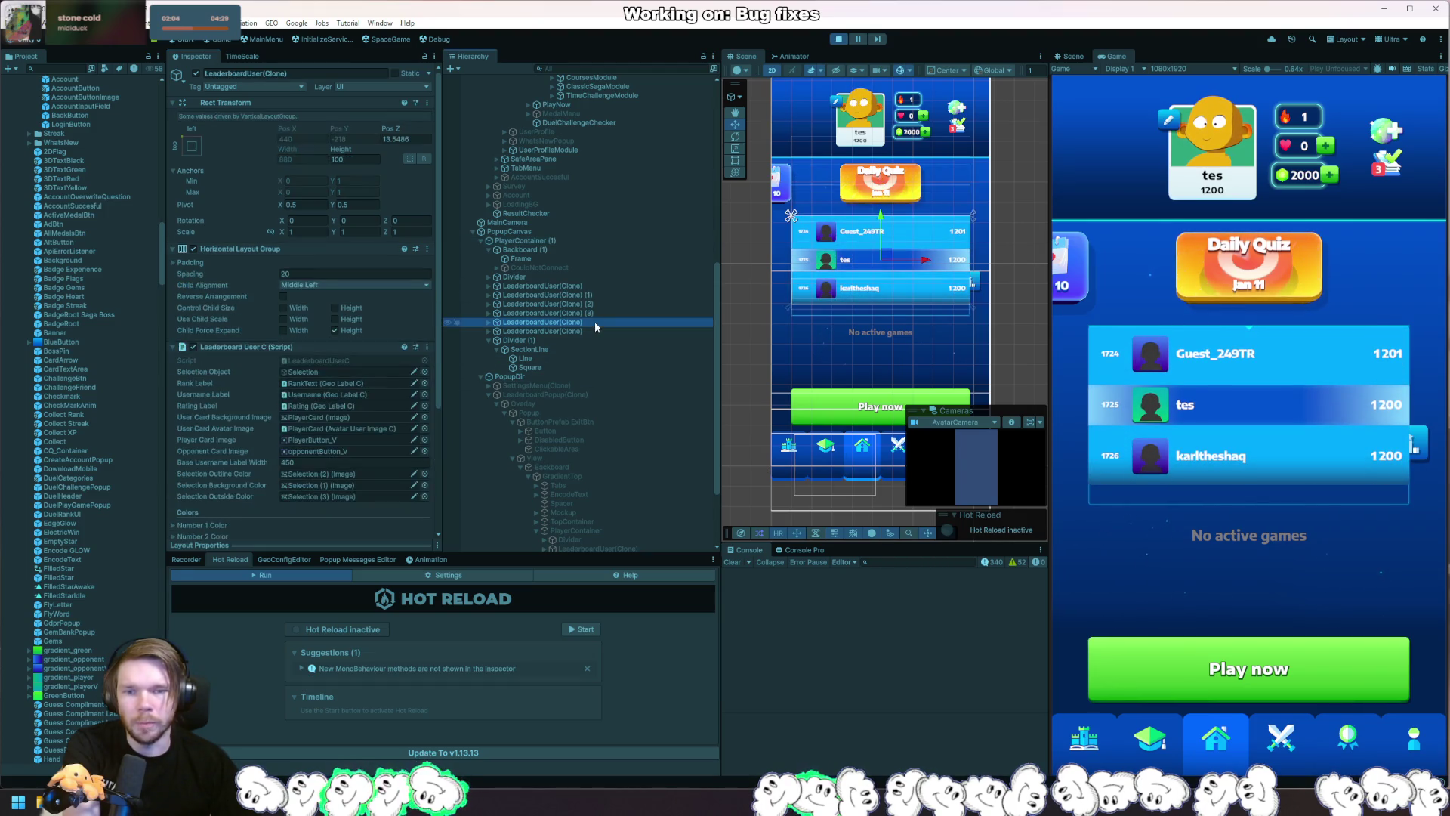
key(ctrl+d)
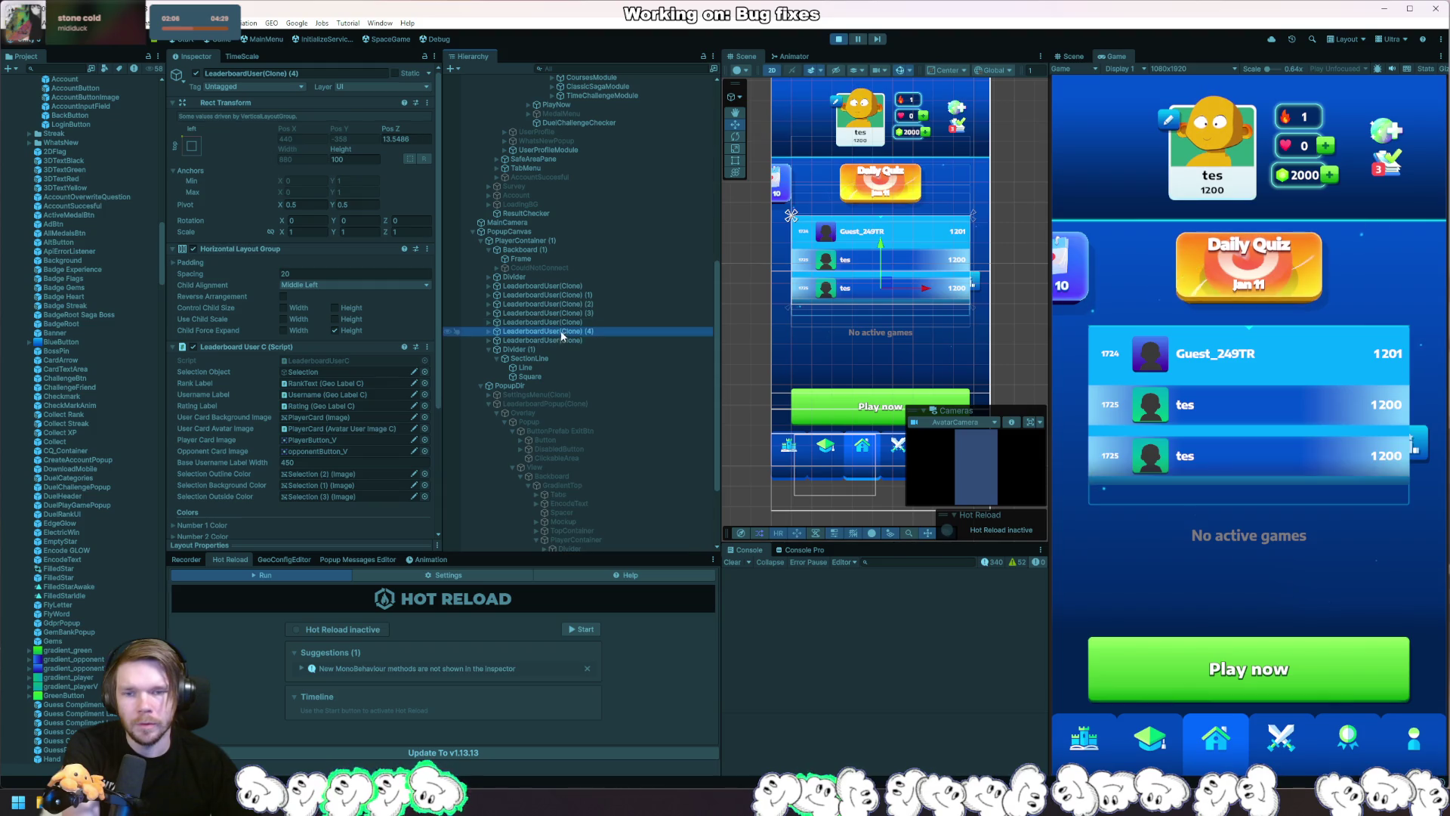
scroll(281, 405, down, 5)
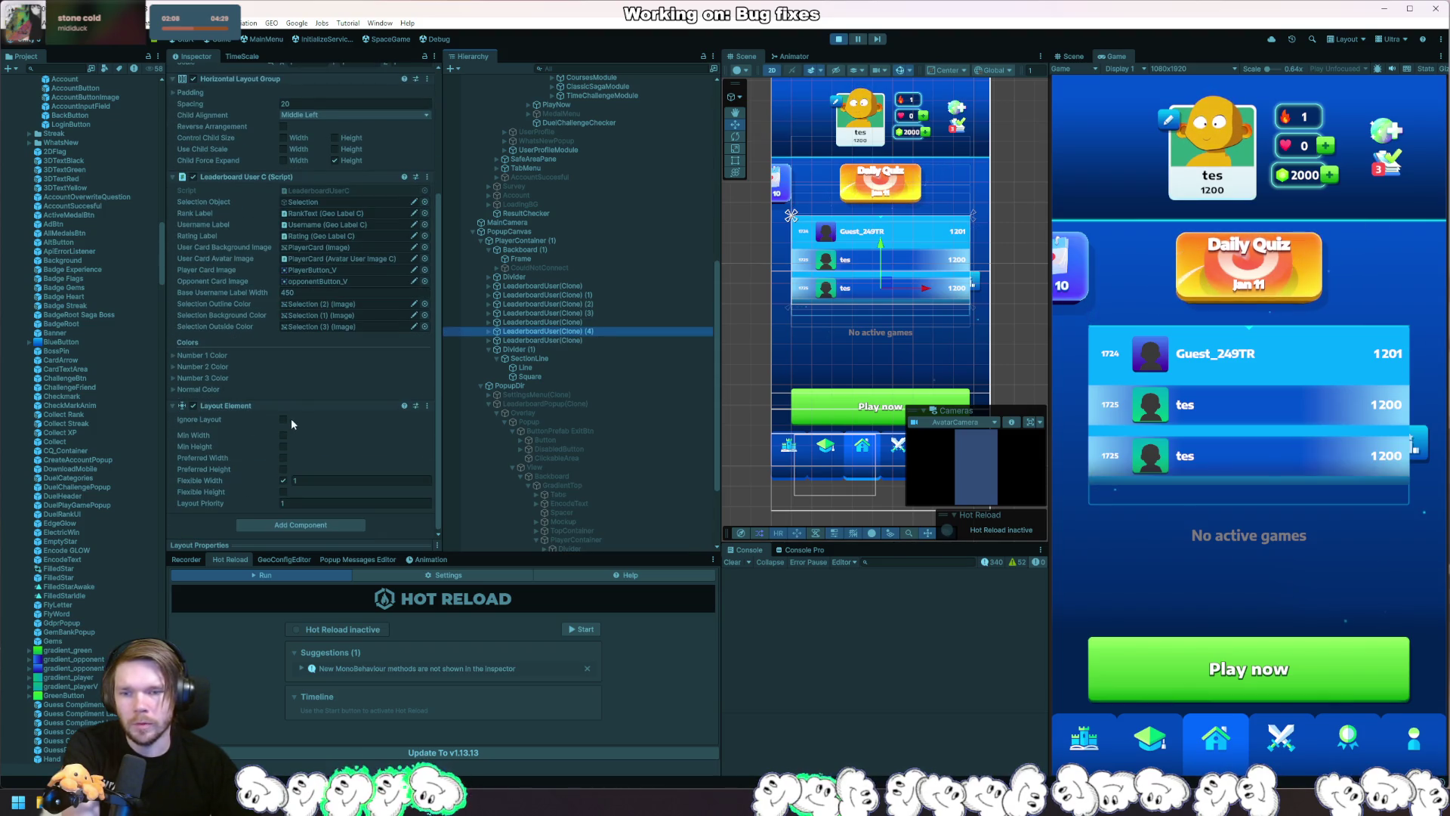
click(282, 420)
click(283, 420)
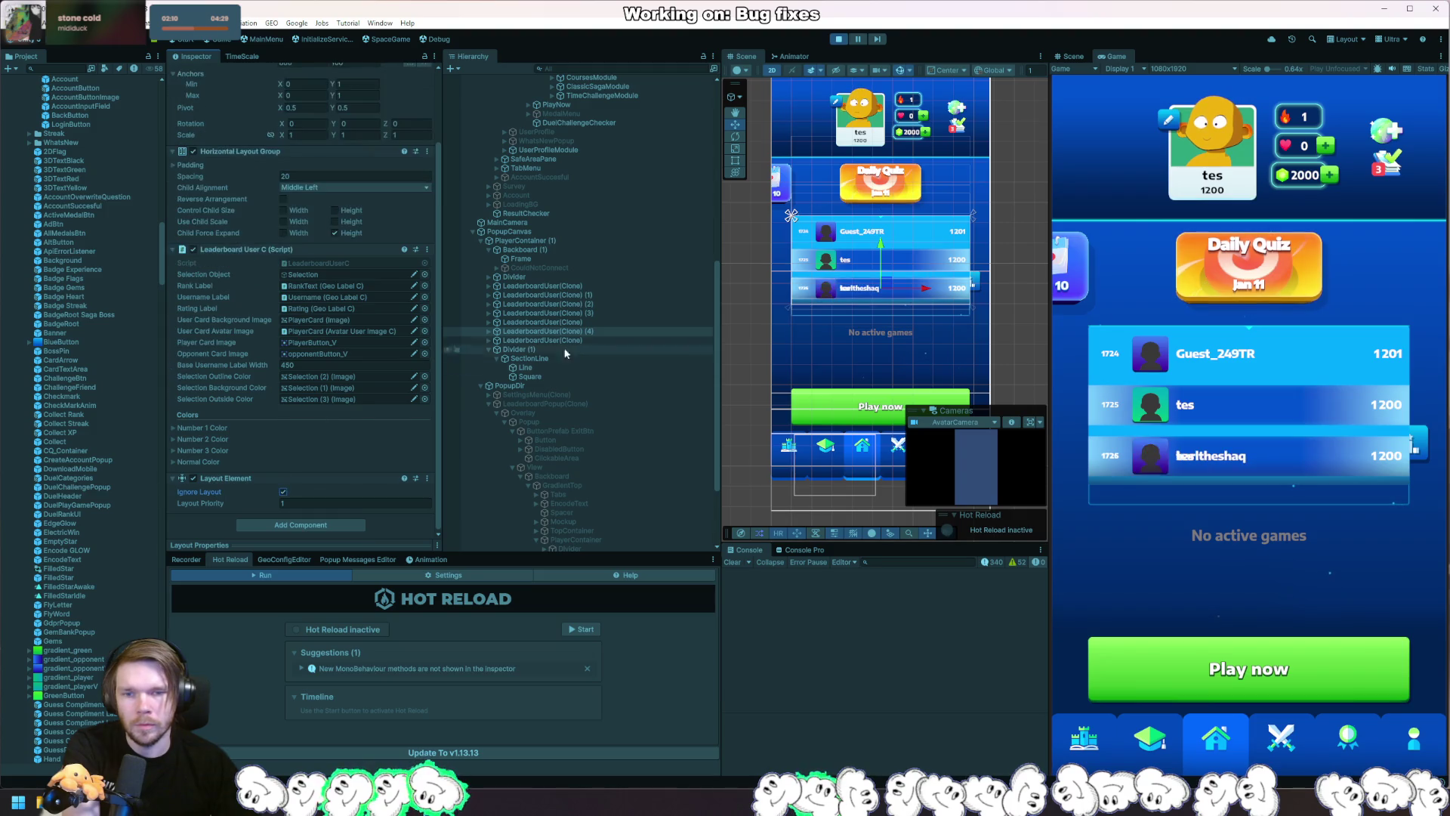
scroll(300, 287, up, 3)
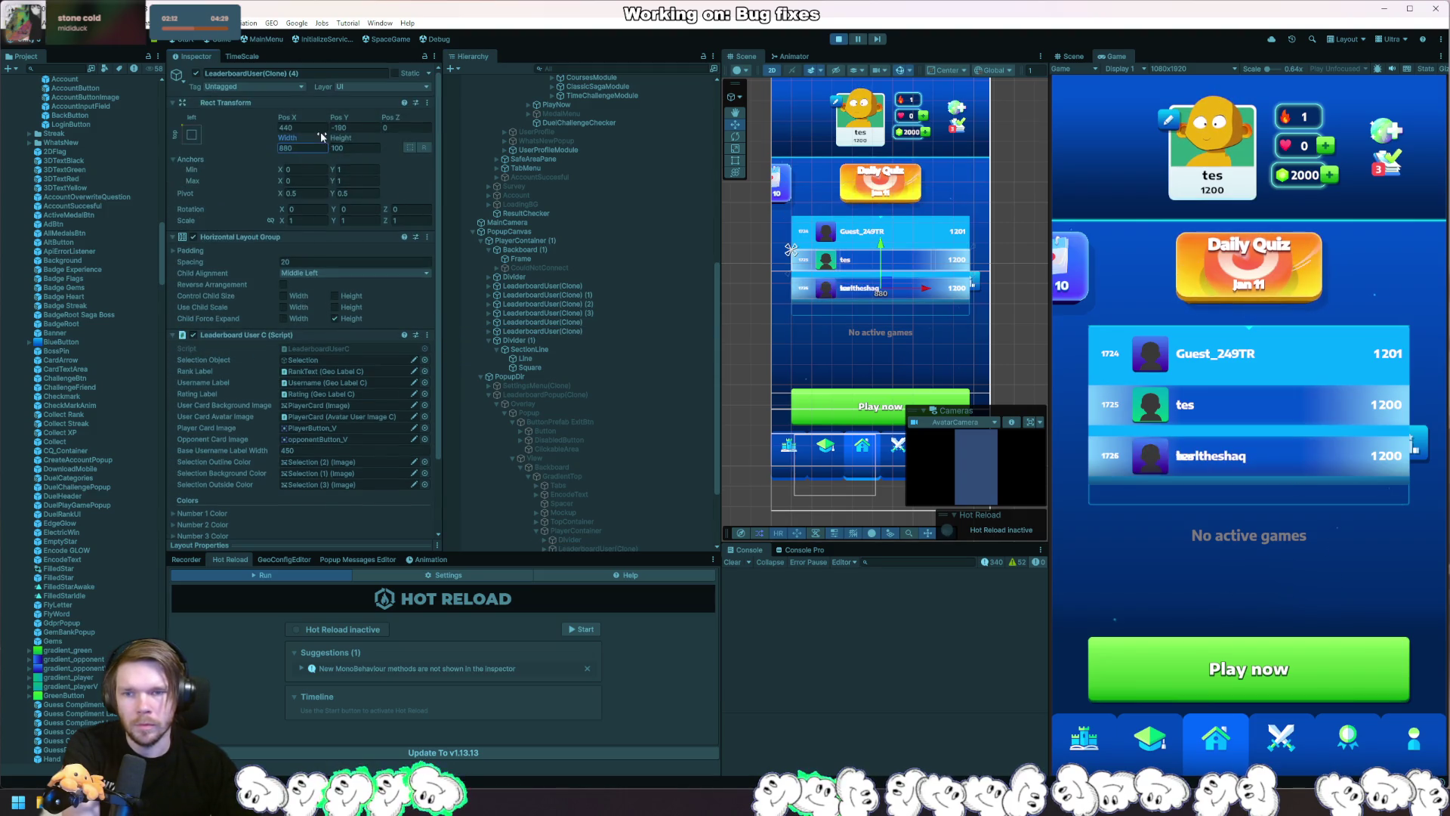
Move the copied row down over the tes row and scale it up slightly.
key(shift+Tab)
key(shift+Tab)
key(shift+Tab)
text(0)
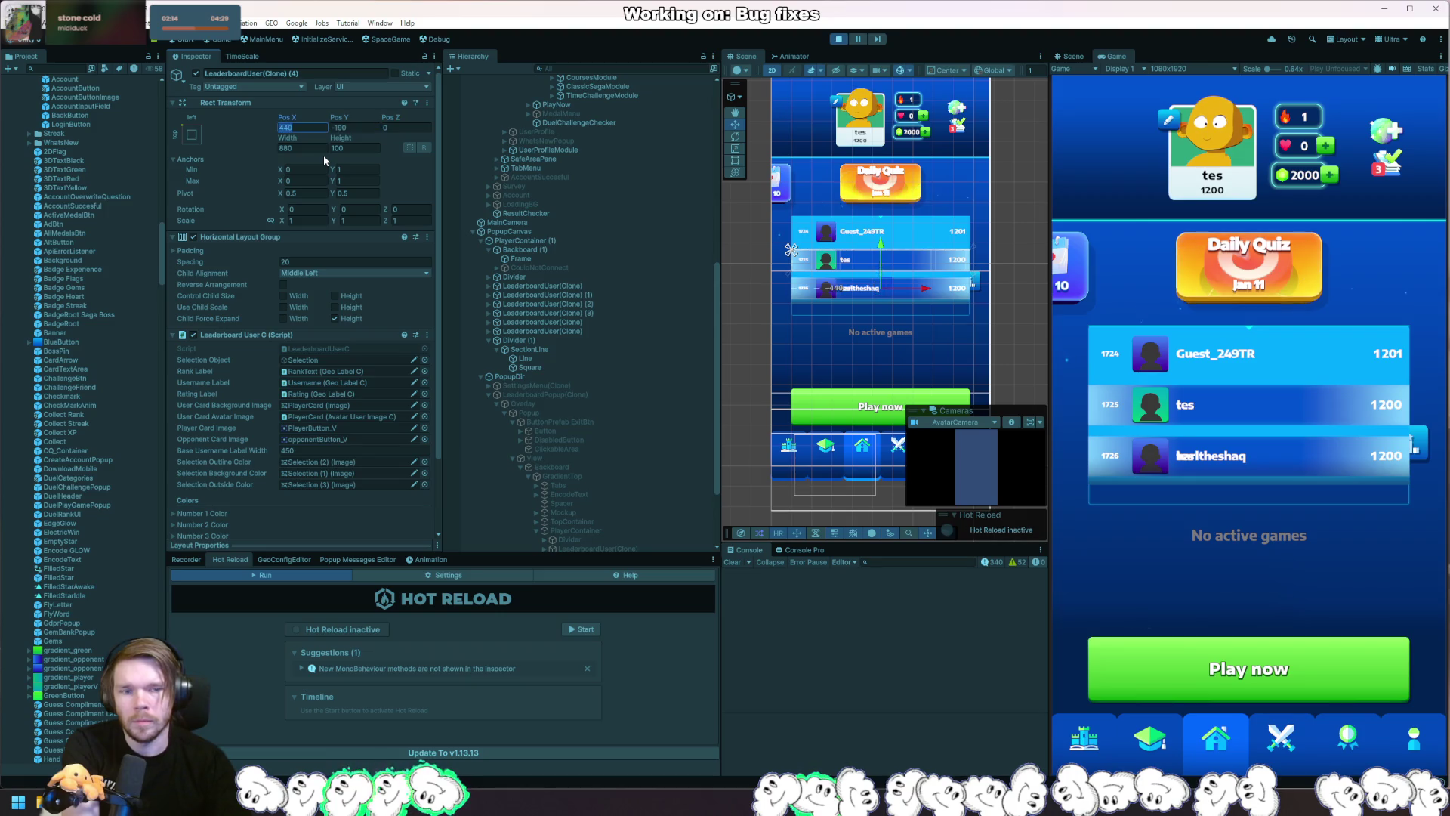
key(Tab)
text(0)
key(ctrl+z)
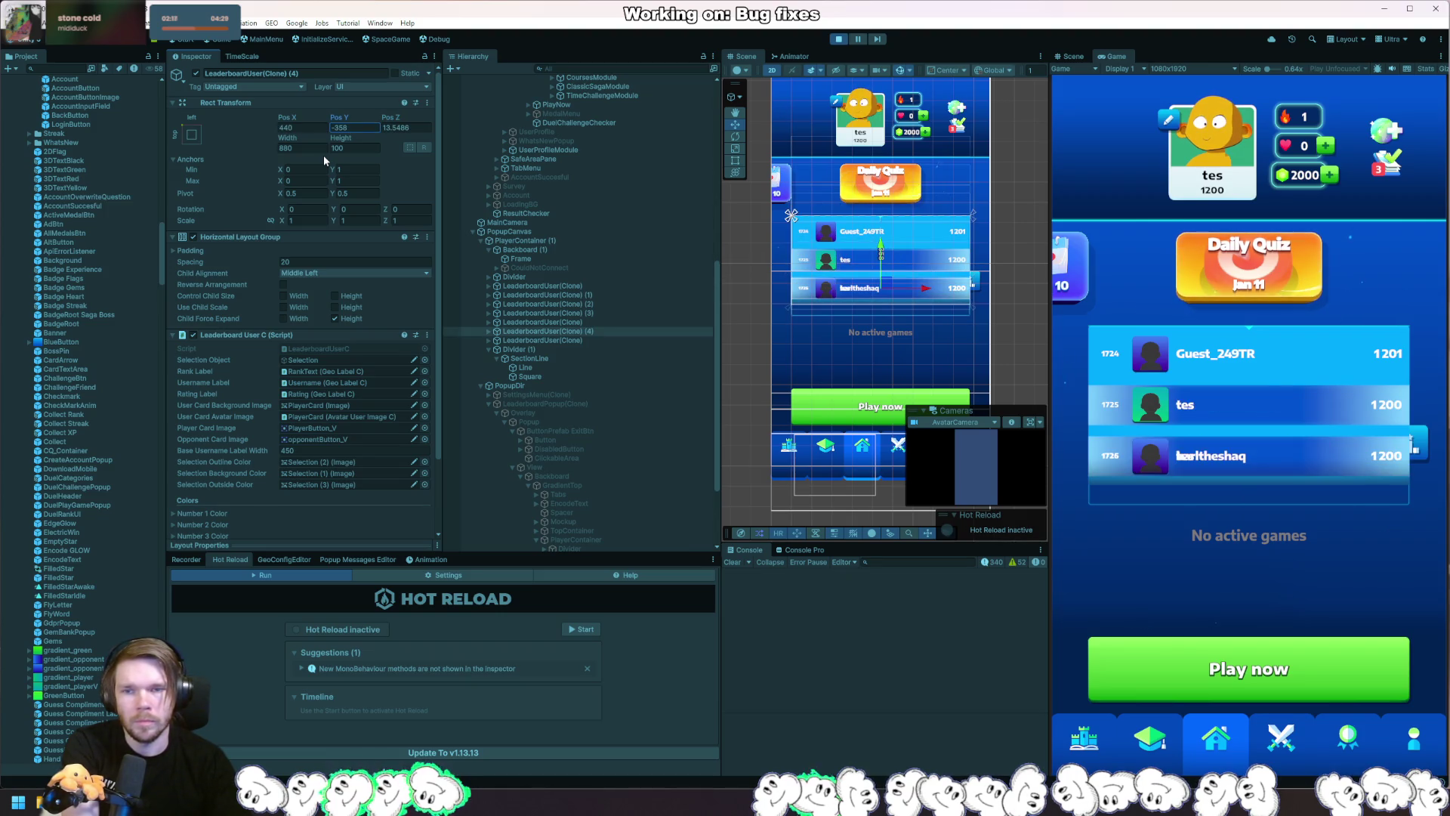
text(0)
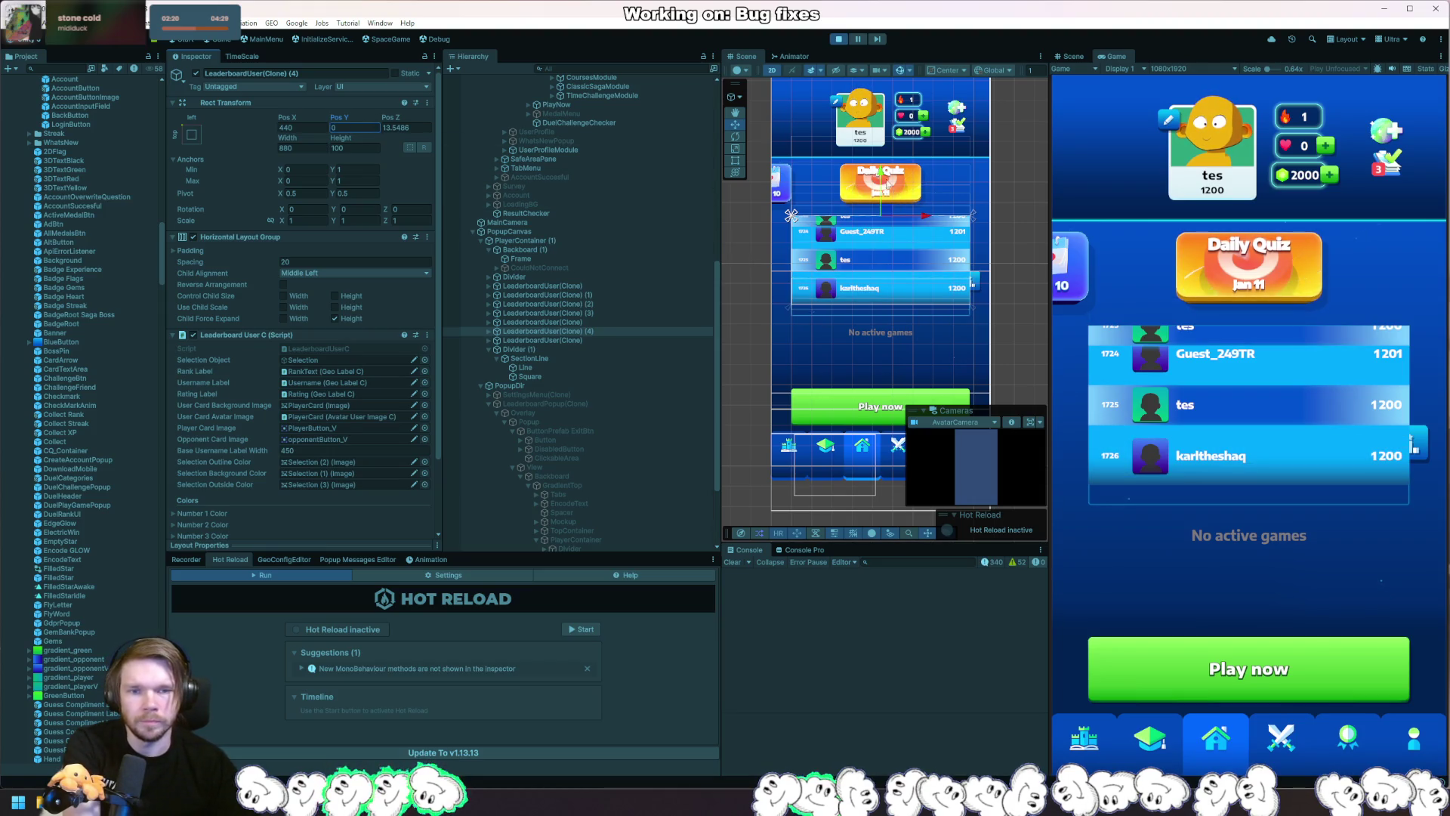
drag(888, 183, 890, 224)
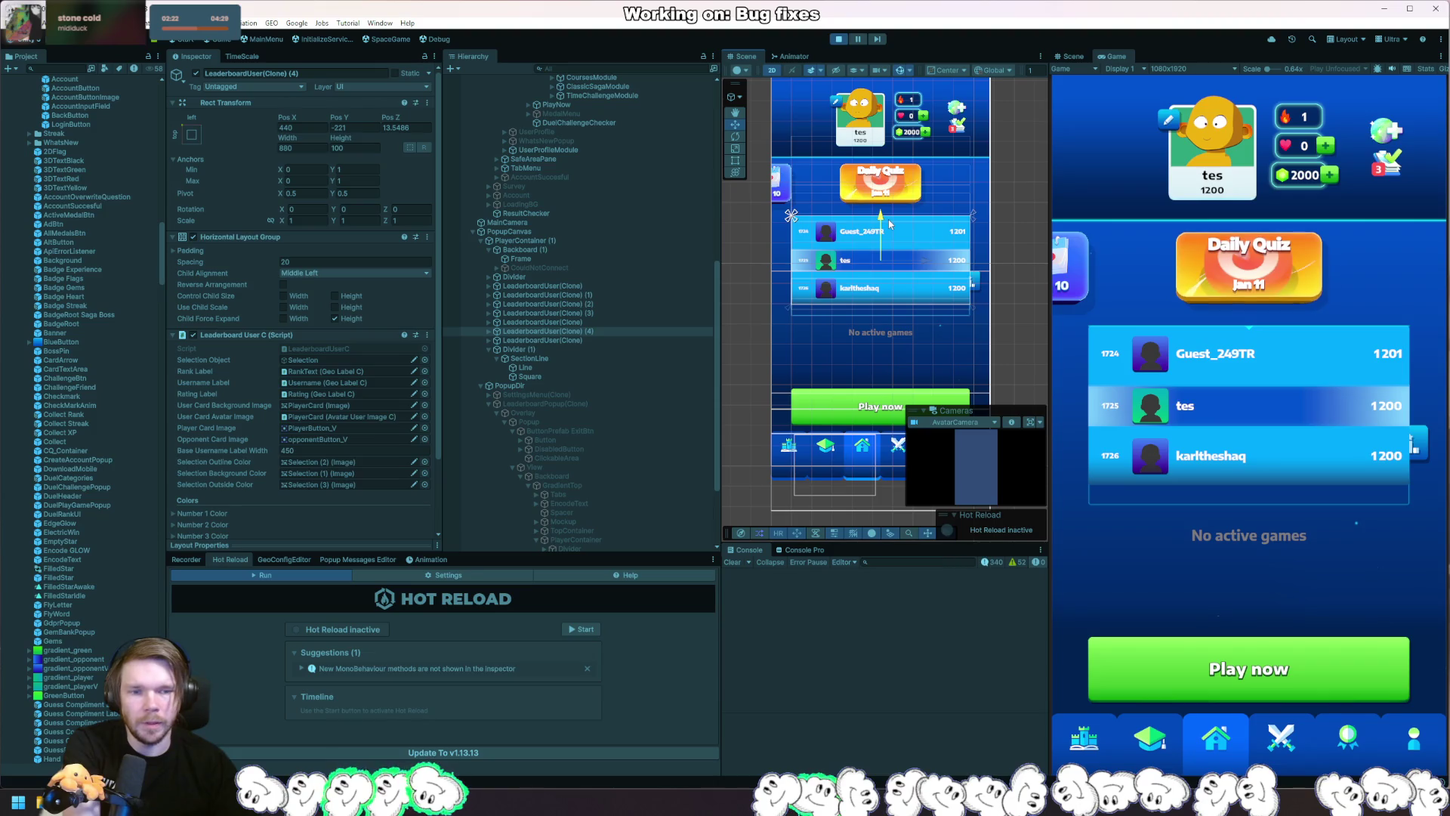
key(r)
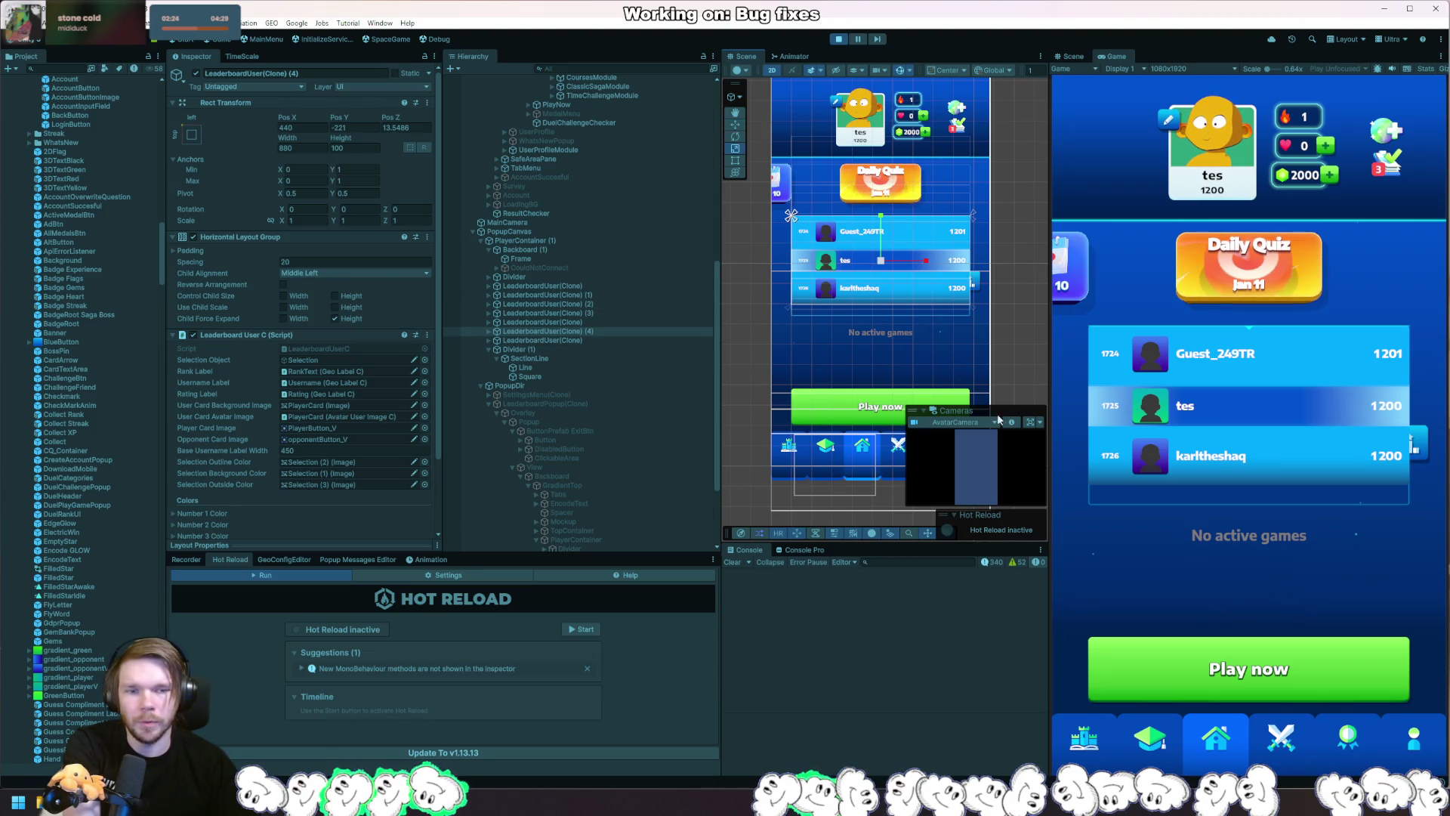
drag(881, 259, 891, 262)
scroll(344, 398, down, 3)
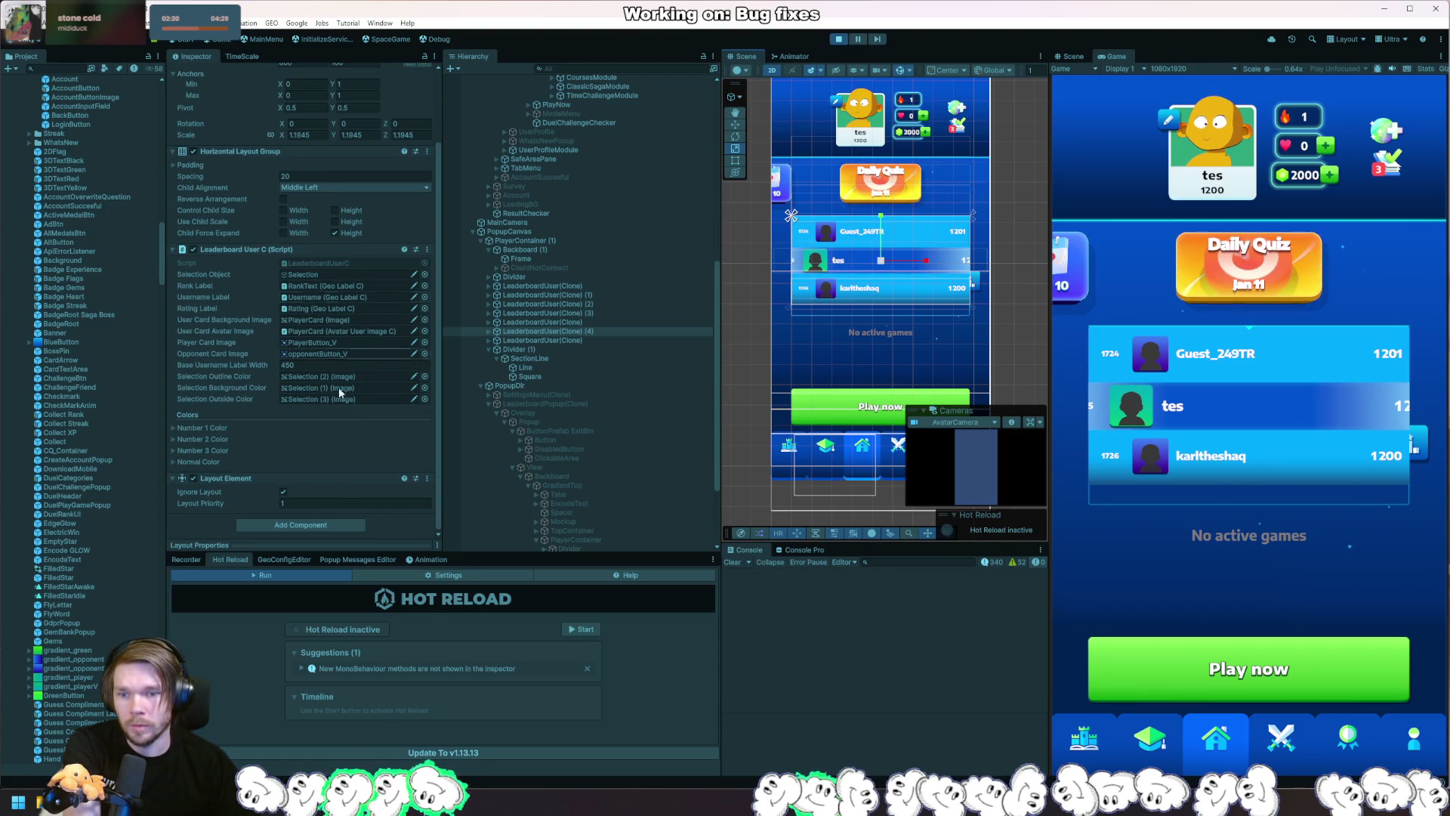
Move the copy out of PlayerContainer in the Hierarchy and nudge the container's top padding.
click(491, 333)
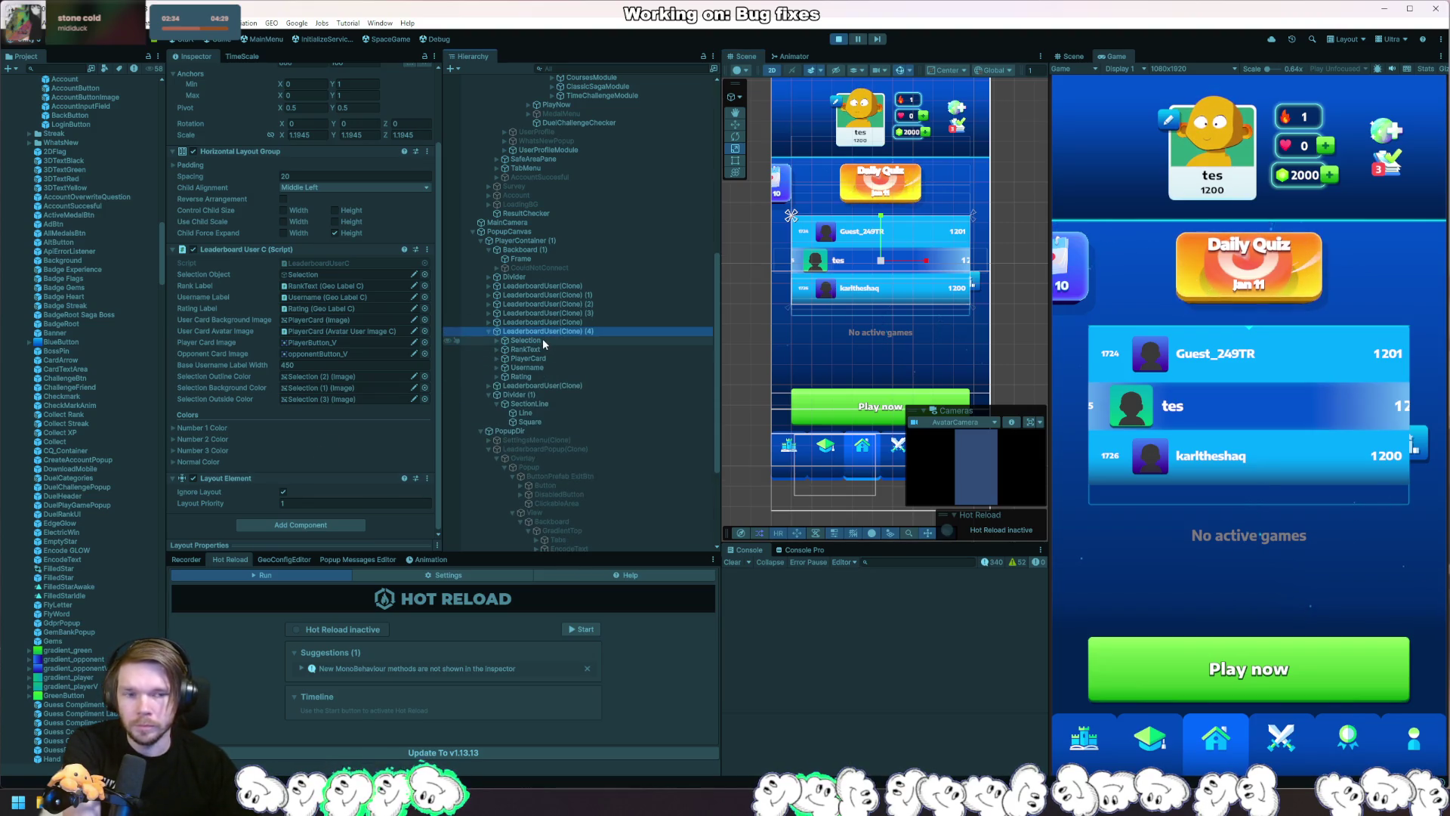
mouse_move(543, 339)
mouse_down()
mouse_move(586, 333)
mouse_move(531, 247)
mouse_up()
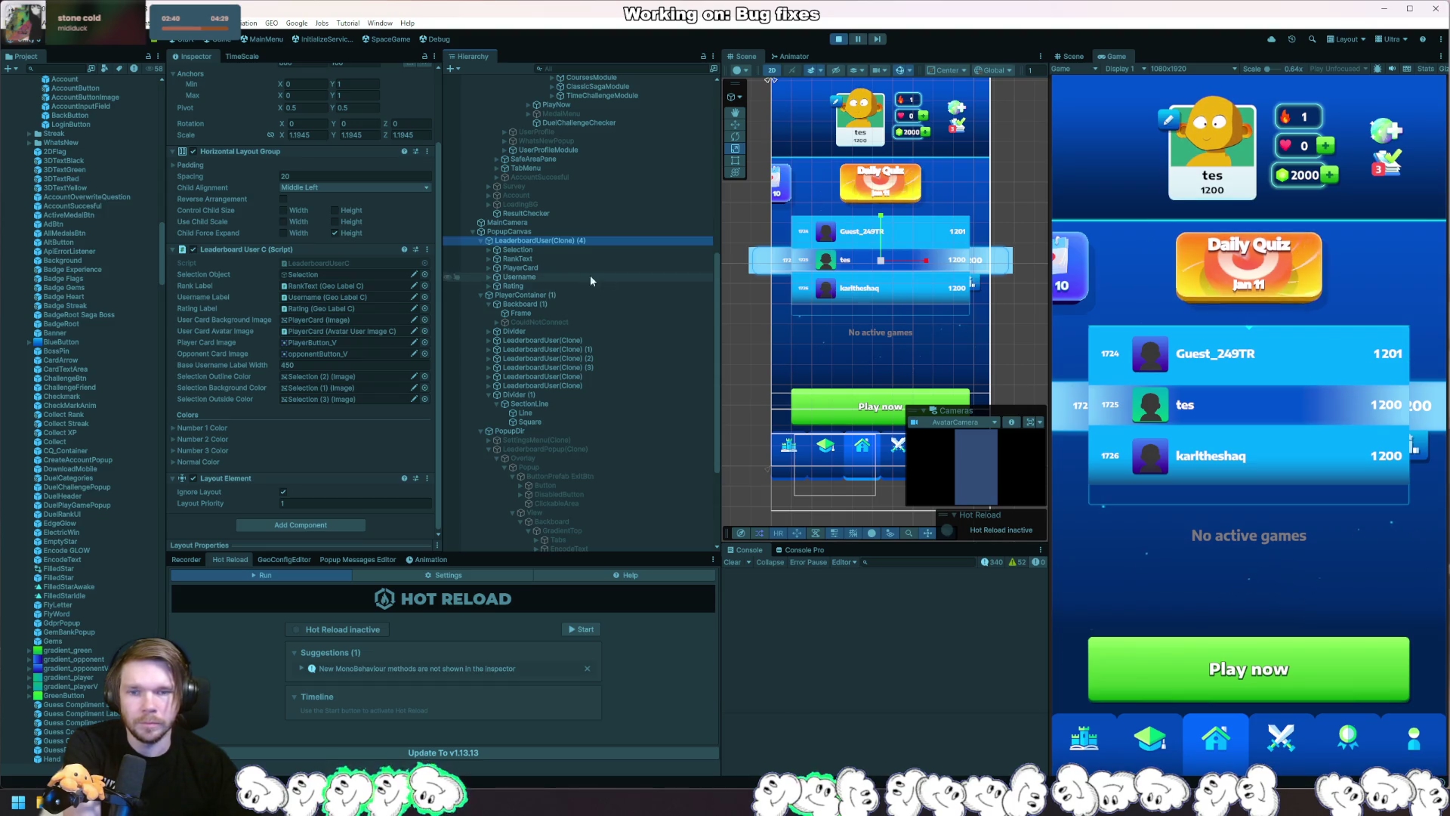
click(482, 295)
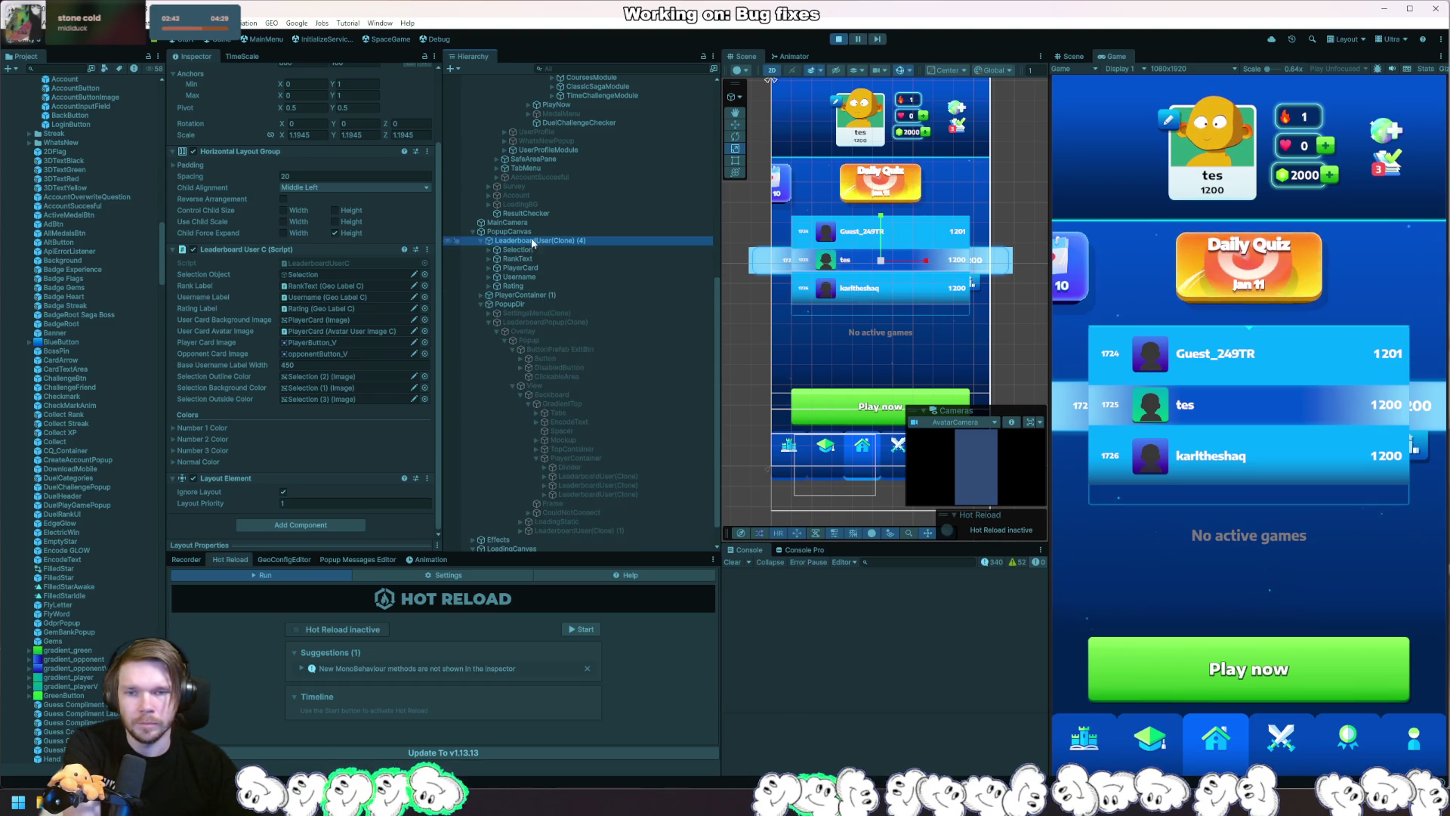
drag(538, 240, 533, 300)
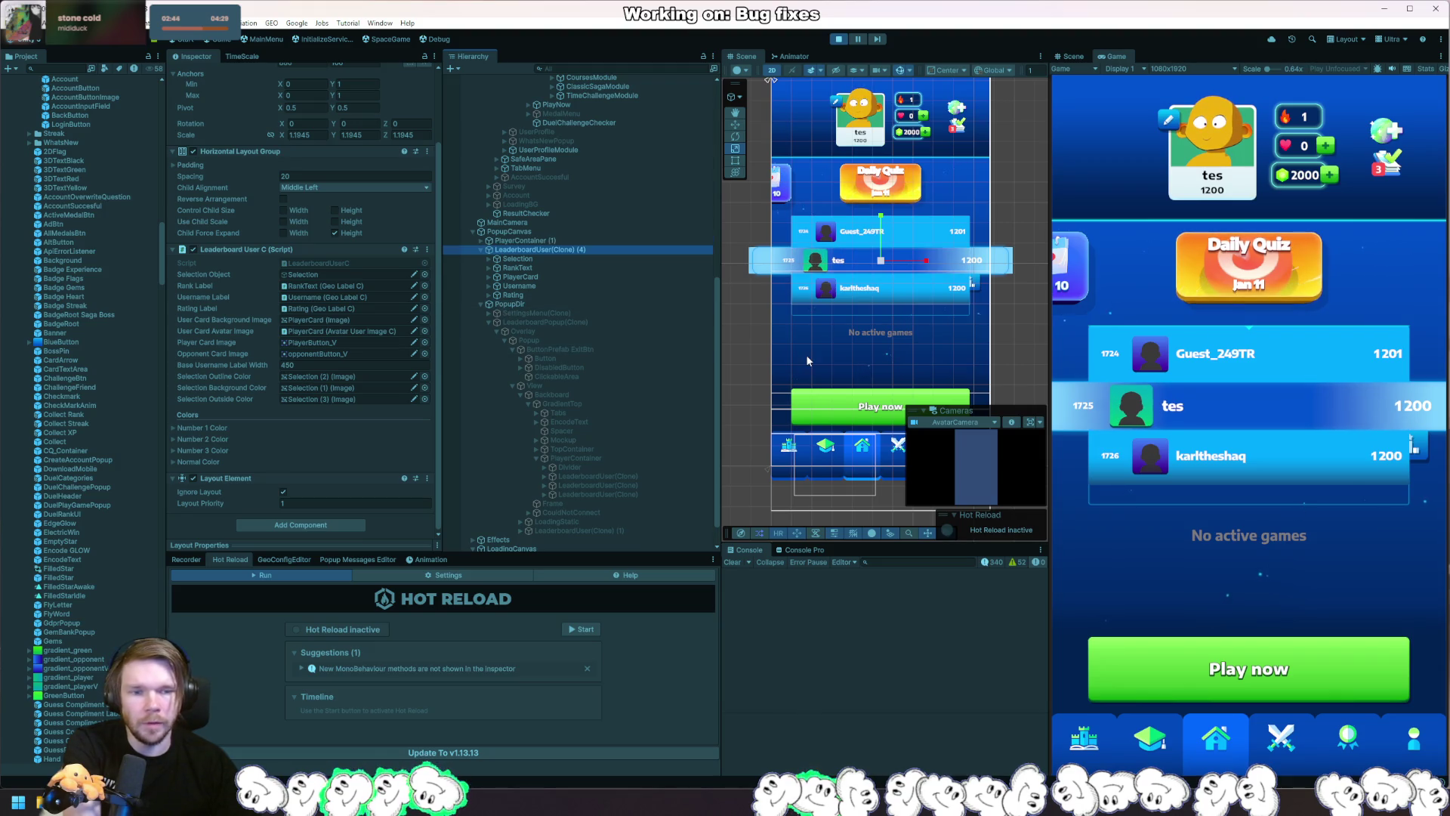
click(529, 241)
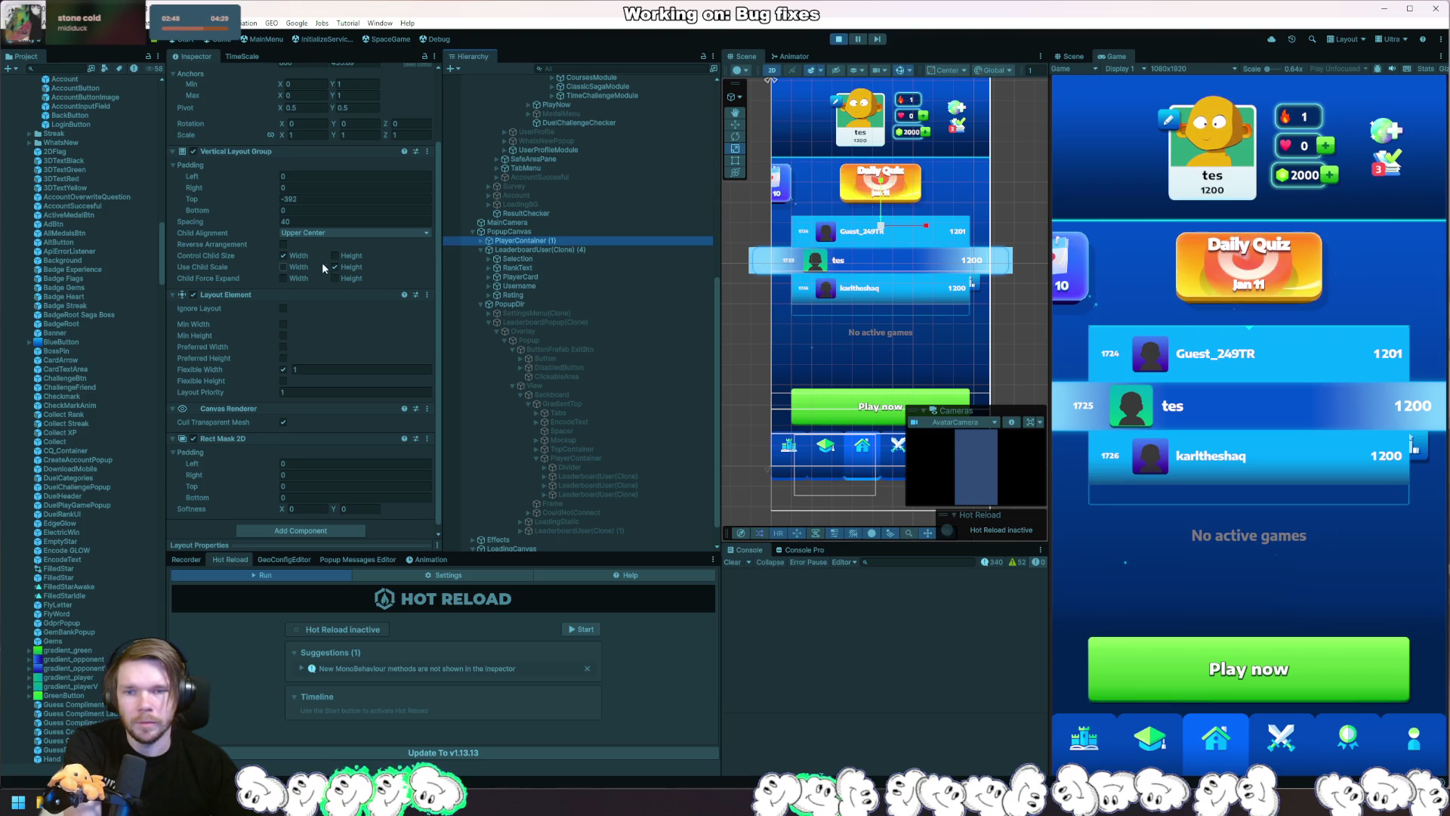
mouse_move(263, 200)
mouse_down()
mouse_move(243, 197)
mouse_move(384, 180)
mouse_move(529, 187)
mouse_move(484, 188)
mouse_move(504, 189)
mouse_up()
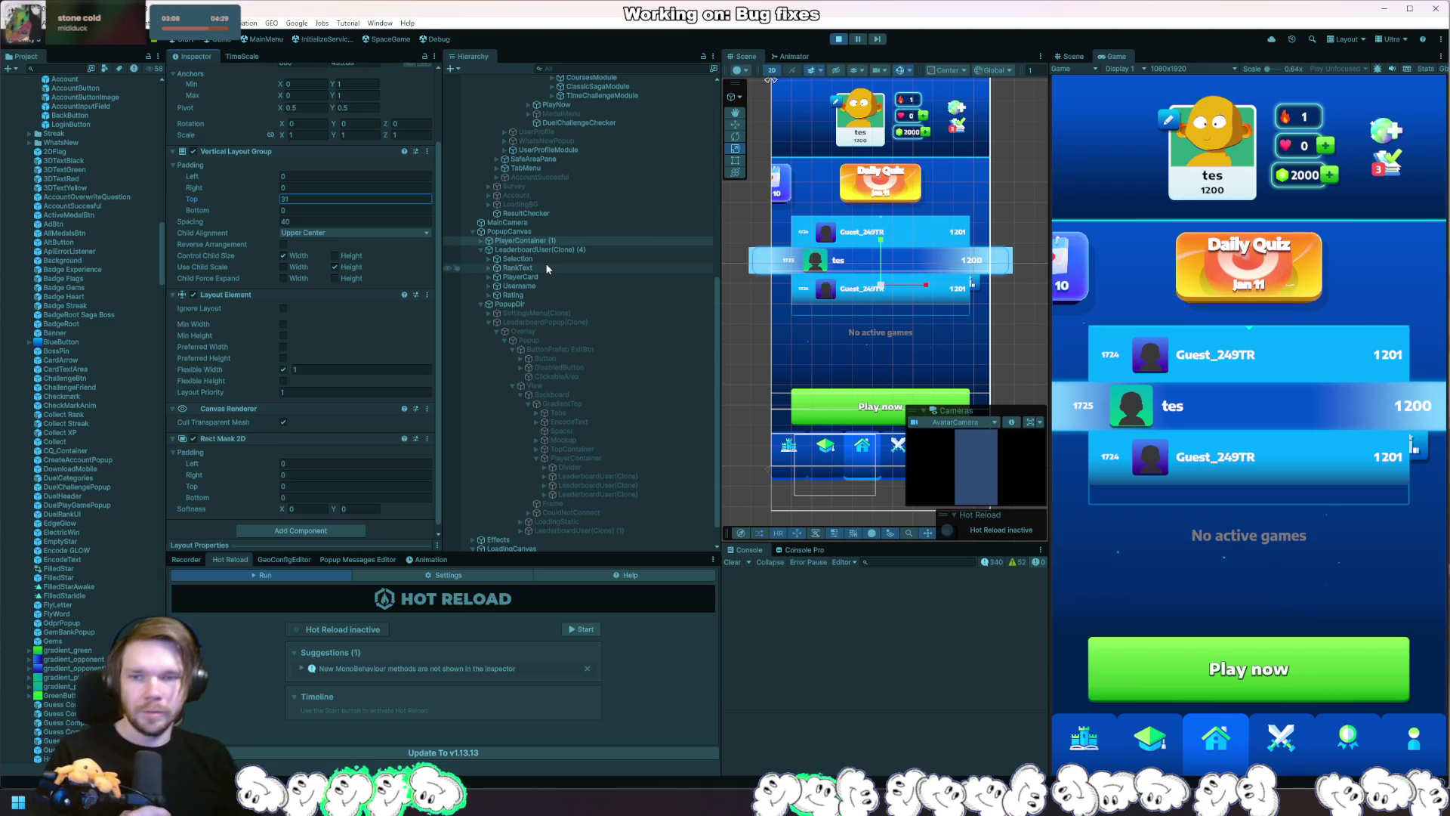
scroll(554, 269, up, 1)
click(556, 284)
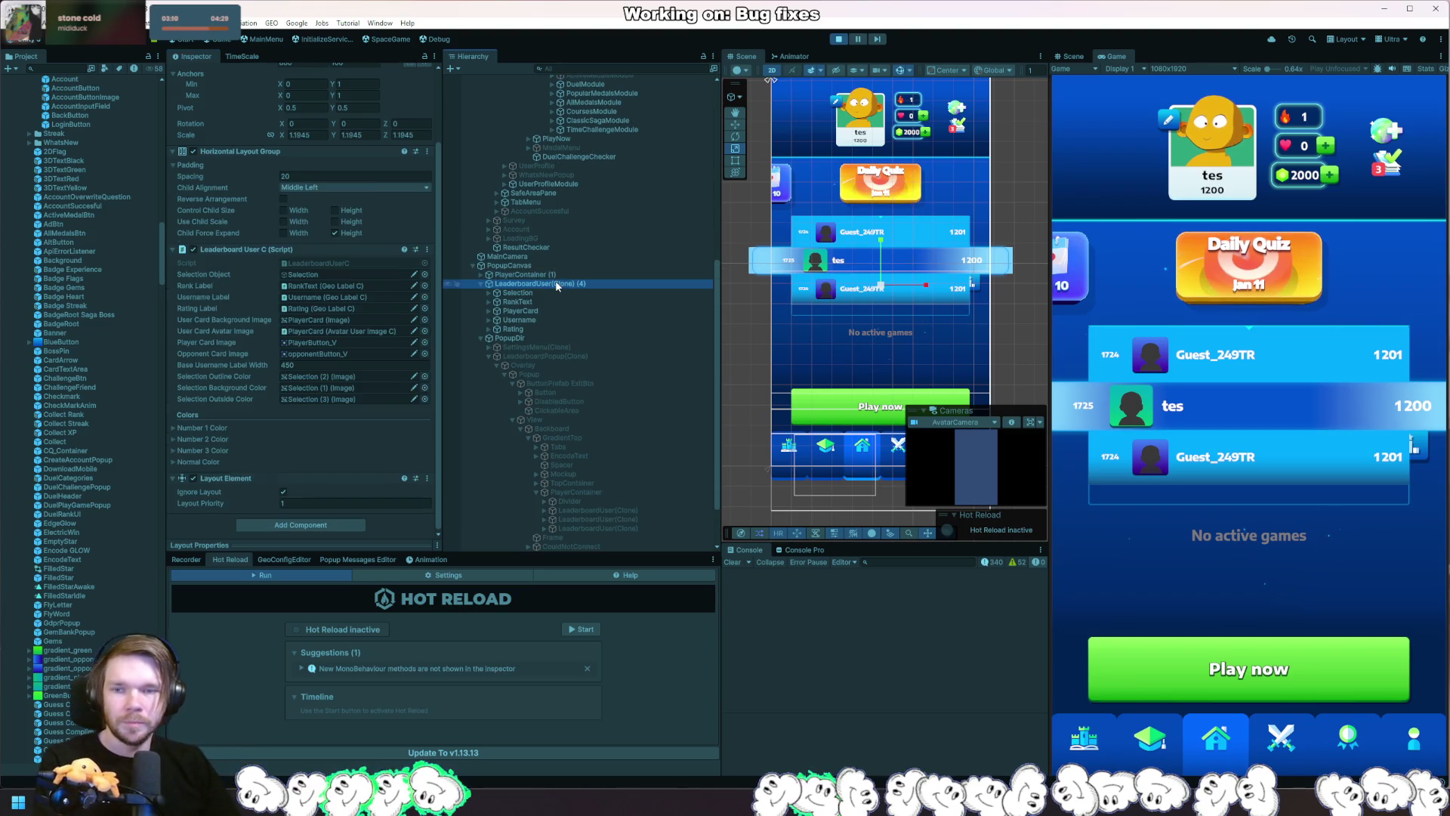
Narrow LeaderboardUser(Clone) (4) to about 0.85 Scale X and exit play mode.
click(302, 134)
drag(283, 136, 273, 136)
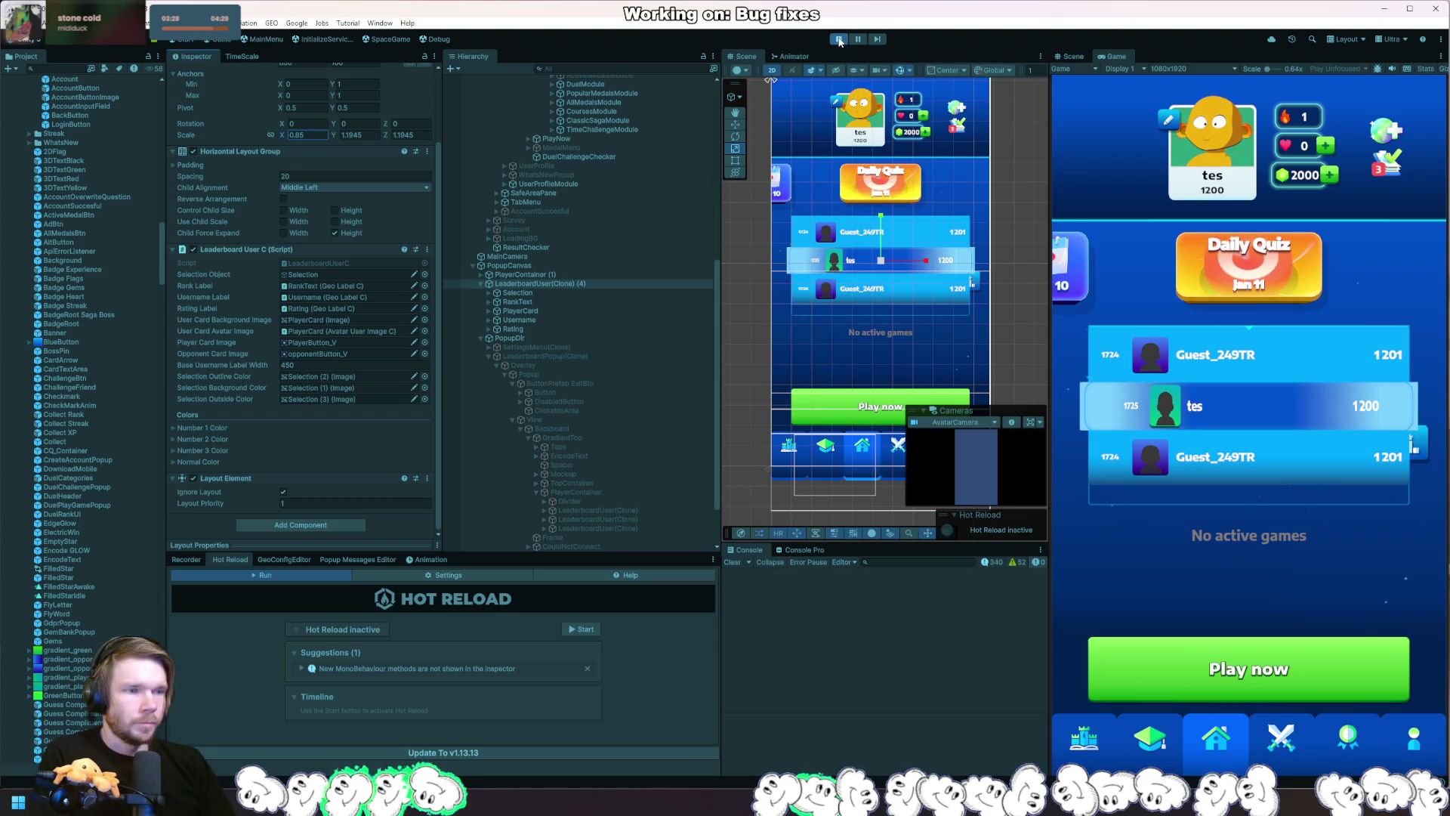
click(839, 40)
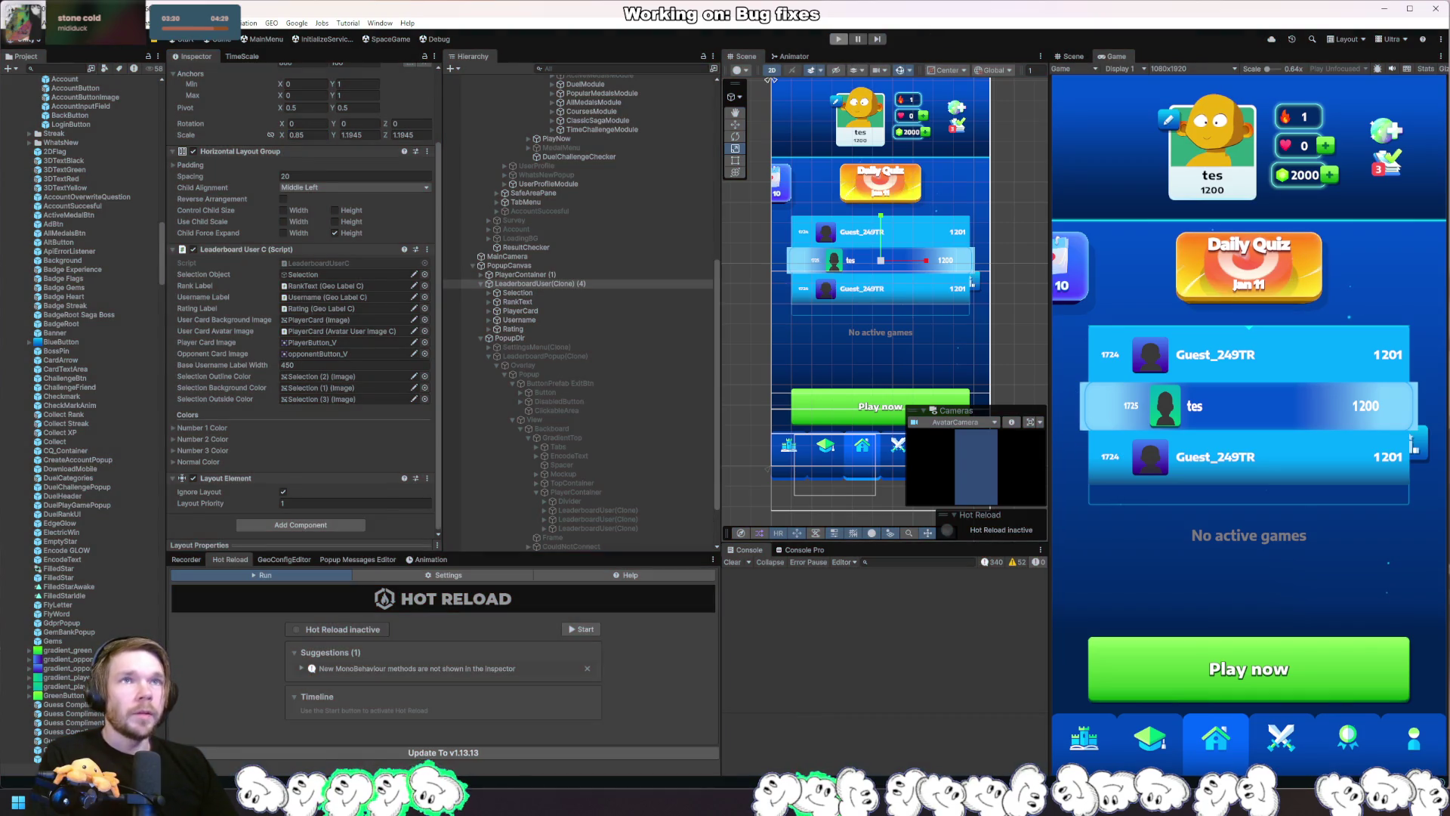